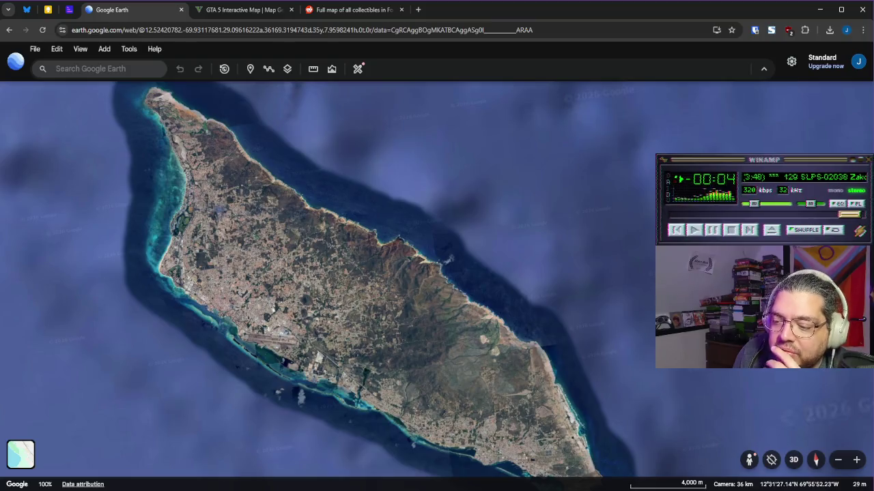
Step: Look over the General Notes note, then read the Caricature World note about the scaled-down island
left_click(102, 147)
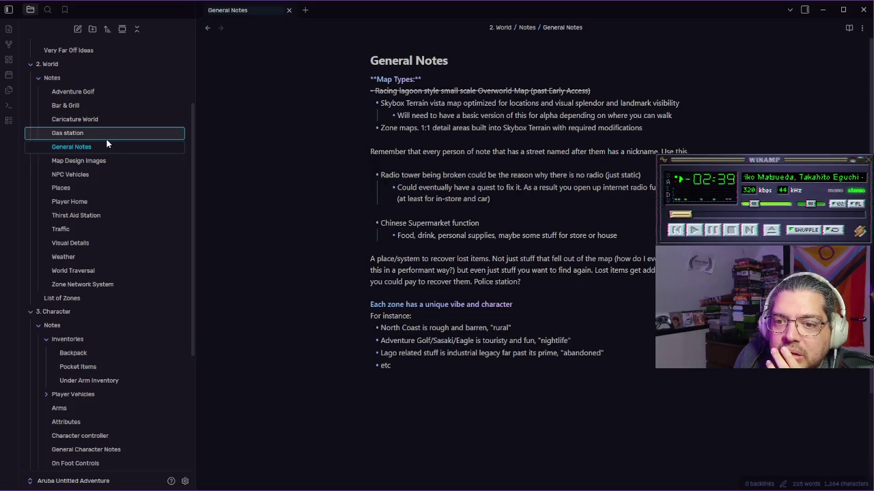
left_click(99, 119)
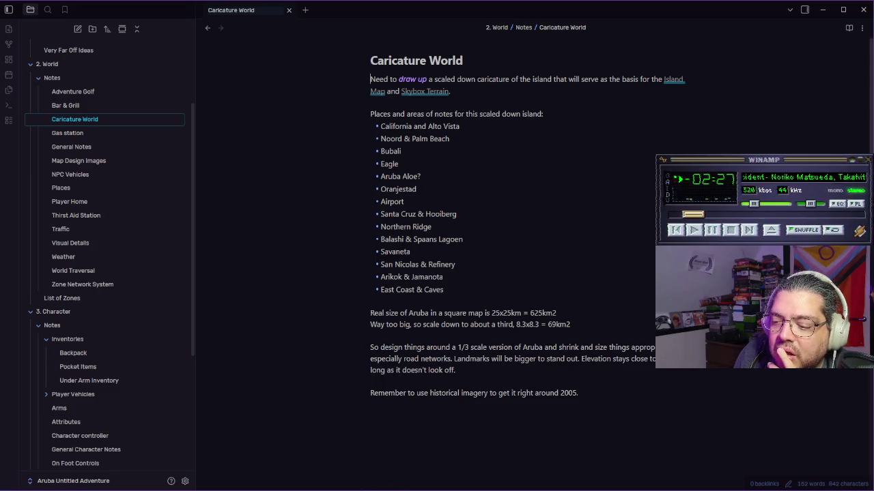
key("alt+Tab")
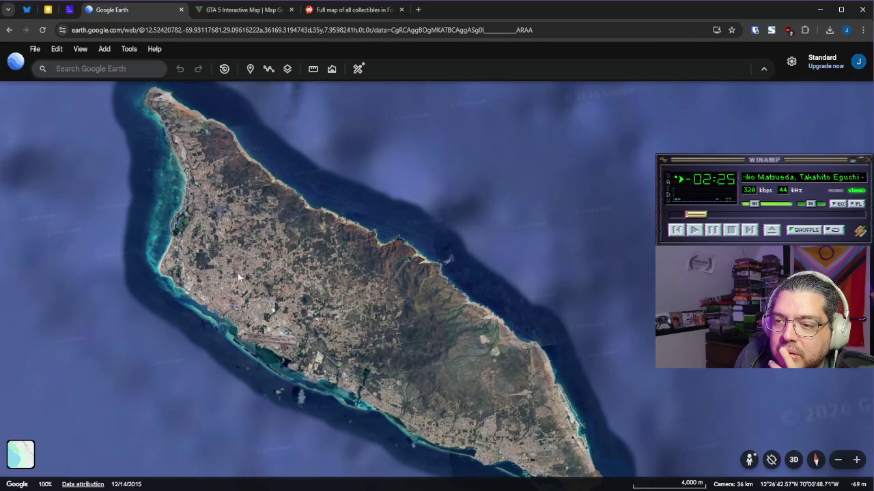
Step: Measure Aruba's width and length with three points, roughly 27 by 50 km
scroll(272, 189, "down", 3)
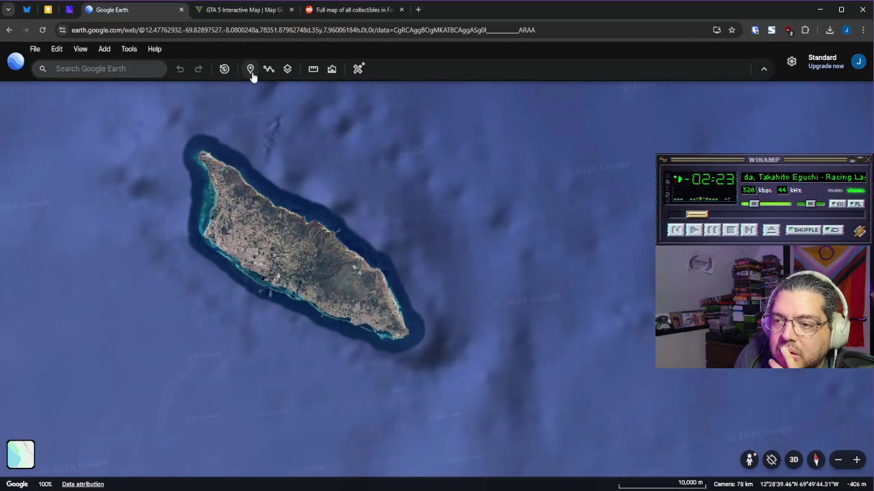
left_click(313, 68)
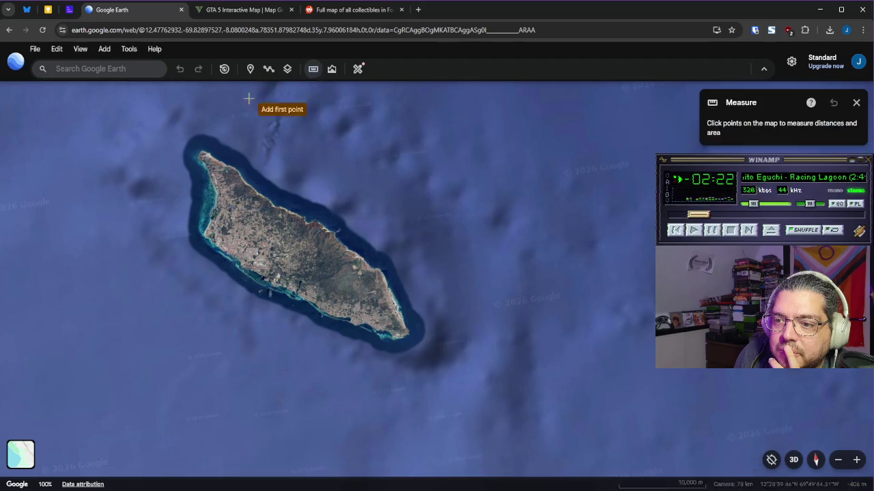
left_click(189, 138)
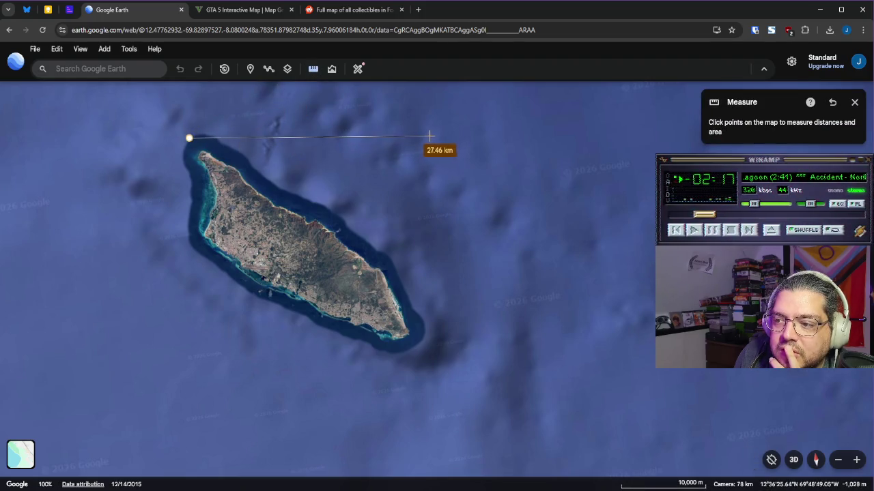
left_click(428, 138)
left_click(429, 352)
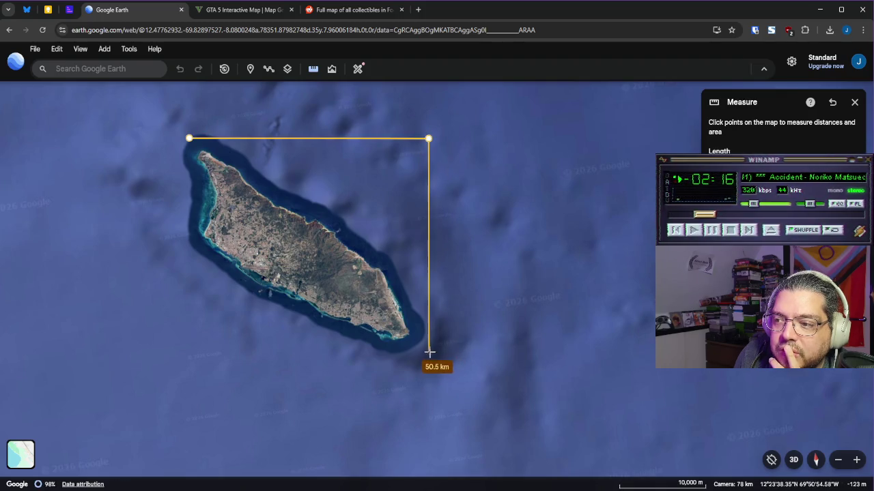
key("Escape")
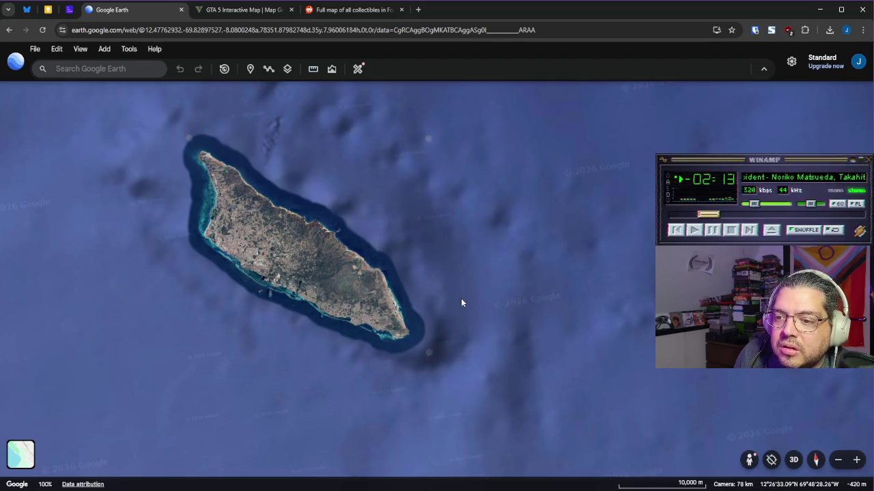
Step: Zoom in on the northeast coast, then pan back to frame the whole island
scroll(302, 217, "up", 5)
scroll(307, 218, "up", 3)
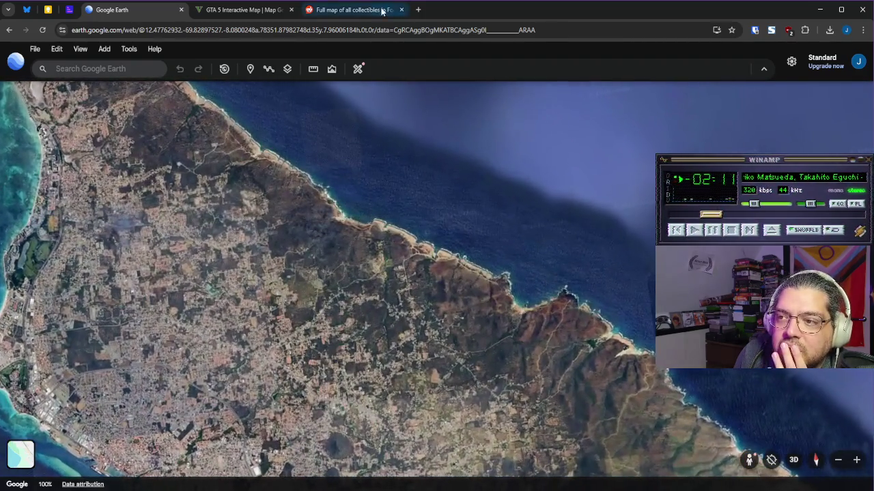
scroll(411, 258, "up", 5)
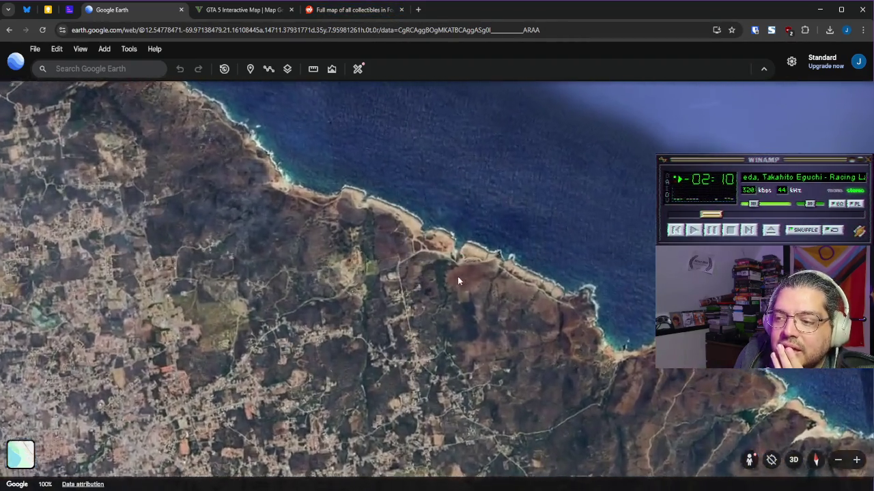
scroll(511, 279, "up", 3)
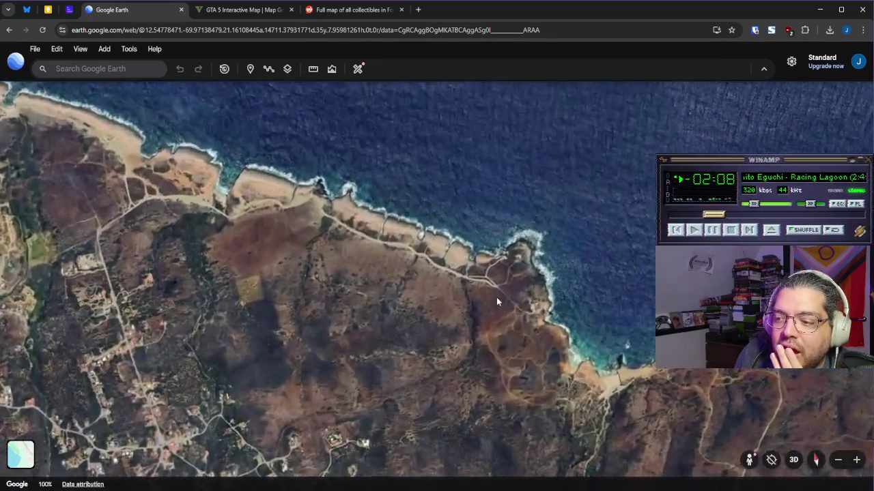
scroll(404, 282, "down", 5)
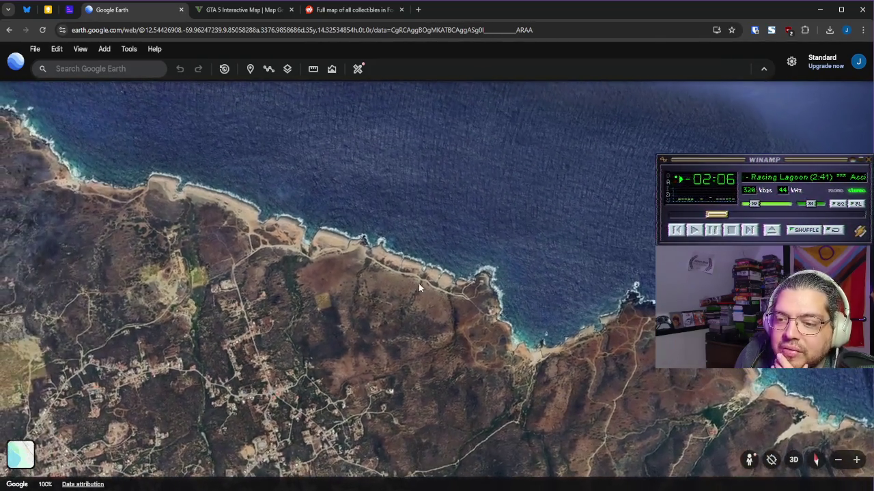
scroll(425, 295, "down", 5)
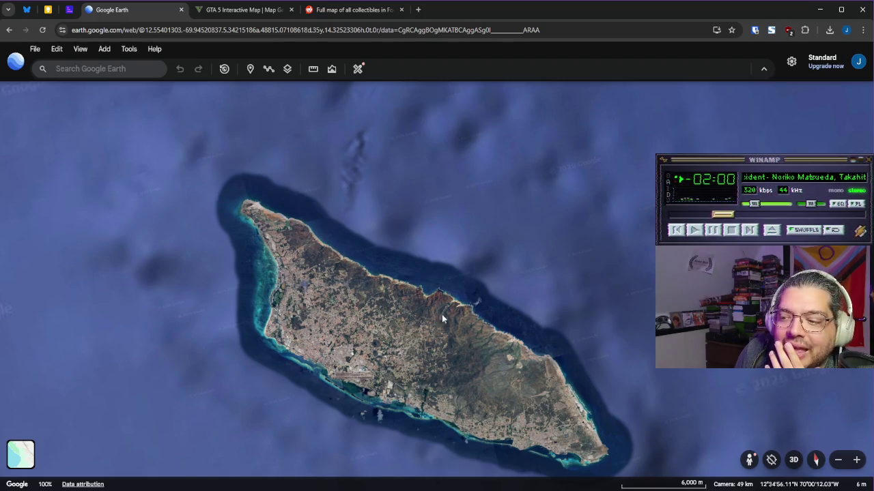
mouse_move(430, 279)
left_mouse_down()
mouse_move(389, 250)
mouse_move(372, 252)
left_mouse_up()
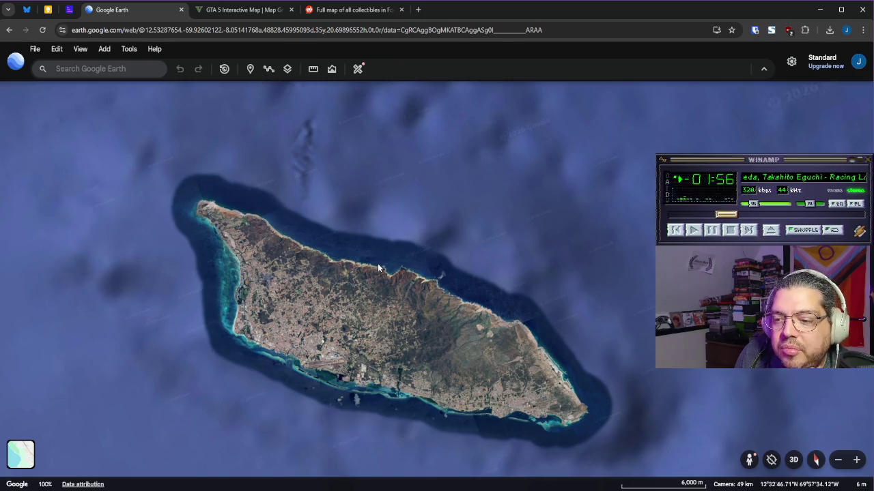
mouse_move(424, 490)
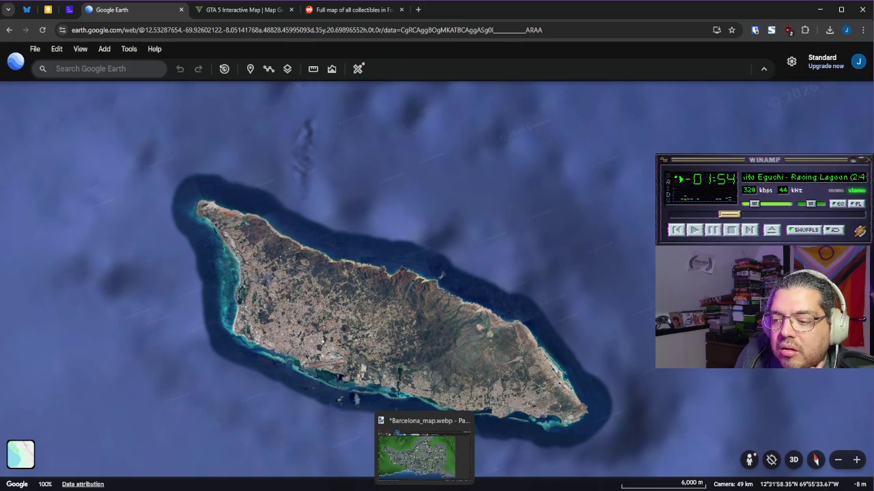
left_click(428, 475)
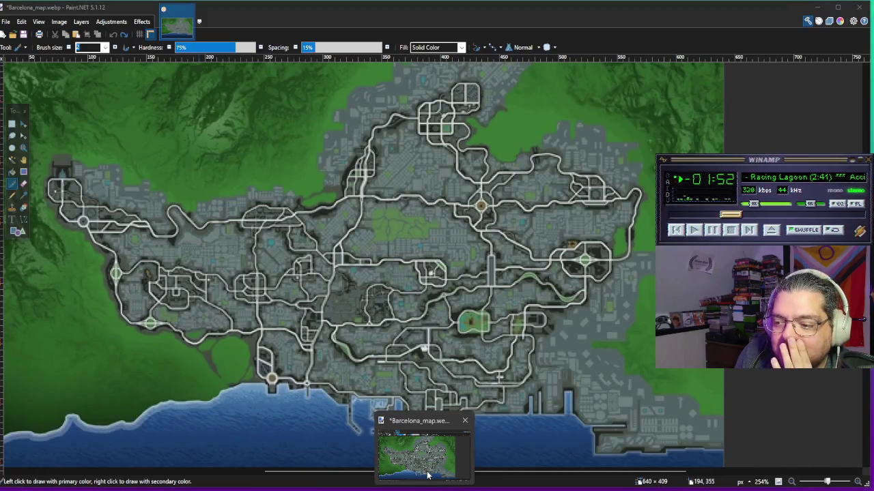
left_click(427, 476)
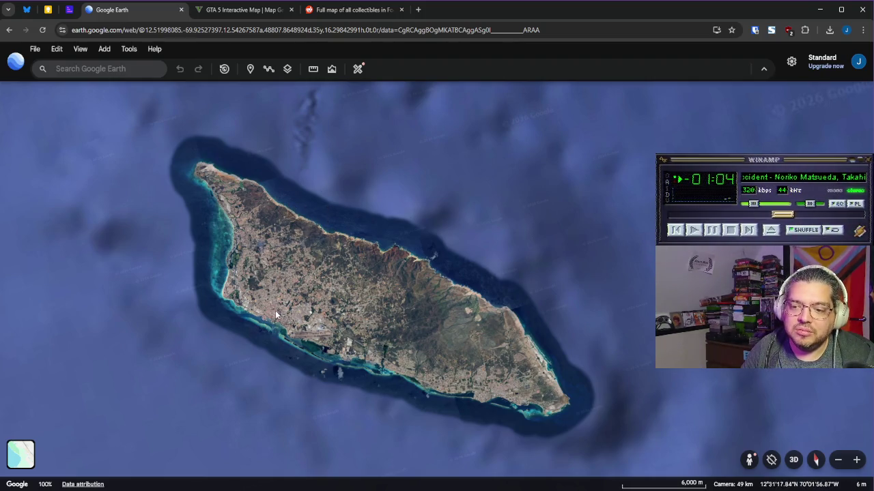
scroll(268, 316, "up", 5)
scroll(268, 316, "down", 3)
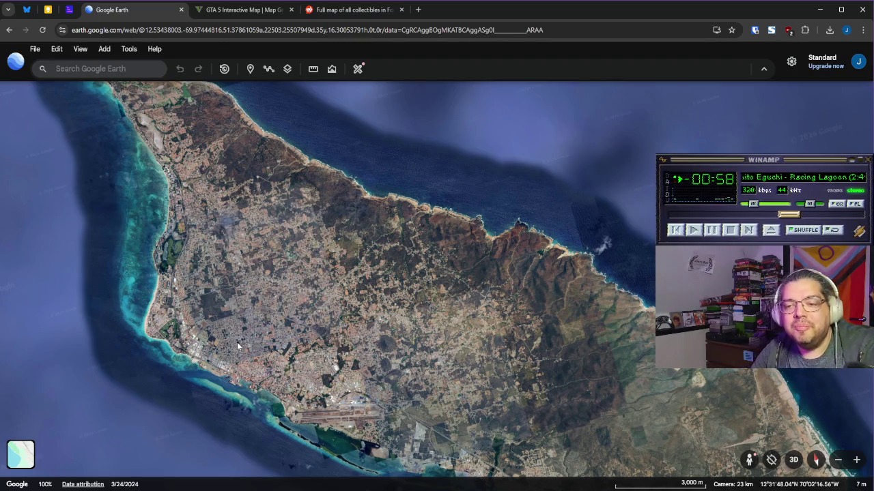
scroll(239, 218, "up", 5)
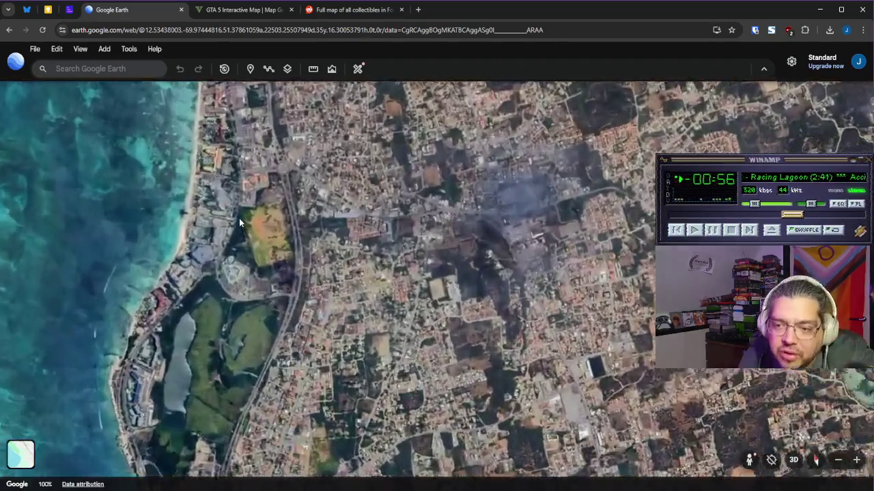
scroll(177, 321, "up", 2)
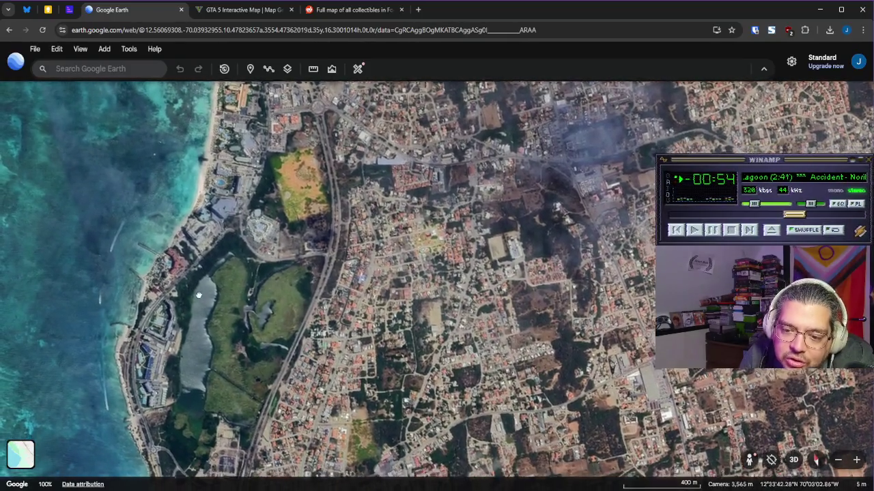
scroll(198, 295, "up", 5)
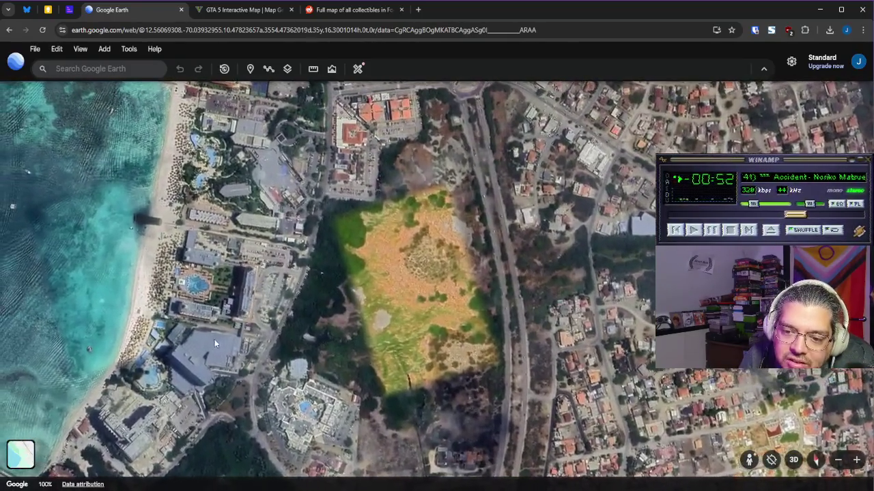
key("Up")
key("Up")
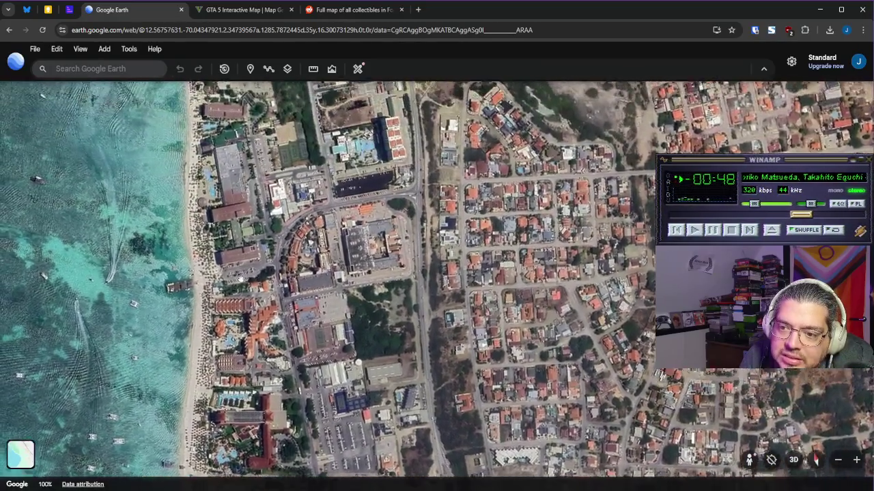
key("Up")
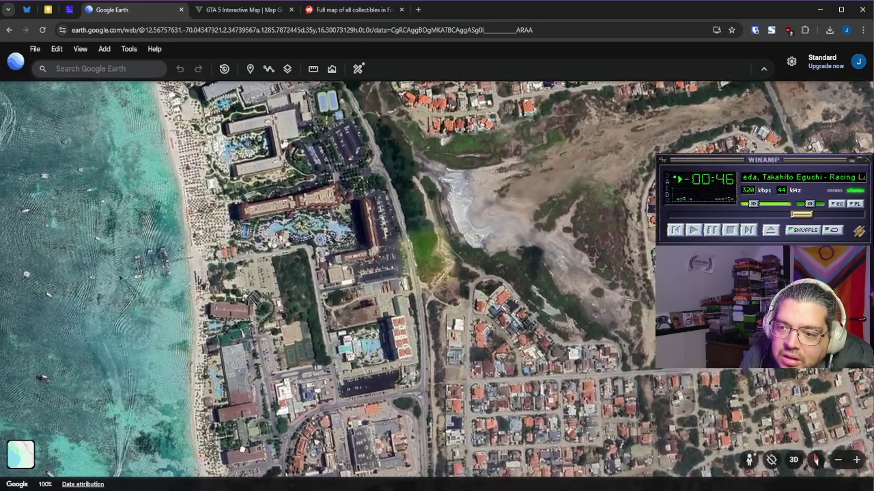
key("Up")
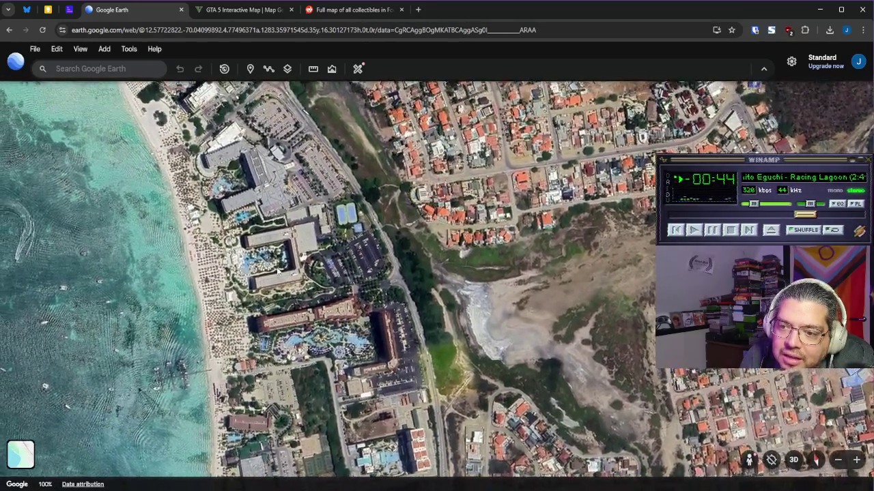
scroll(293, 279, "down", 3)
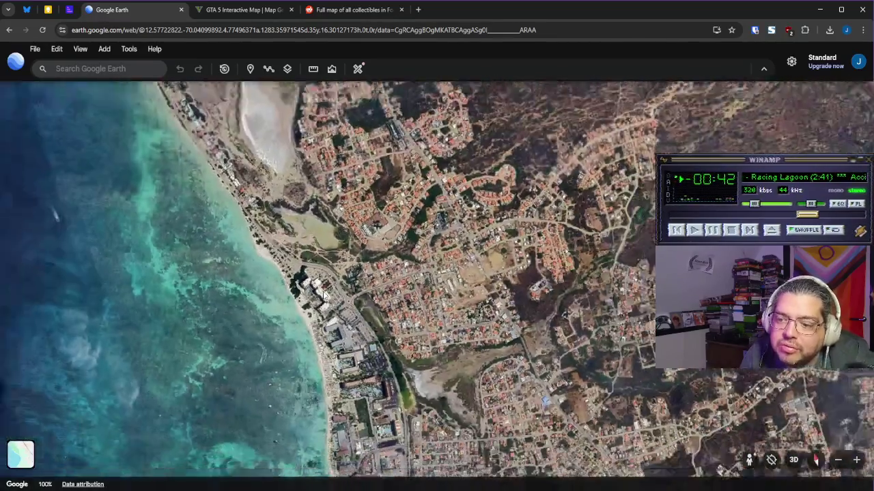
scroll(324, 295, "down", 5)
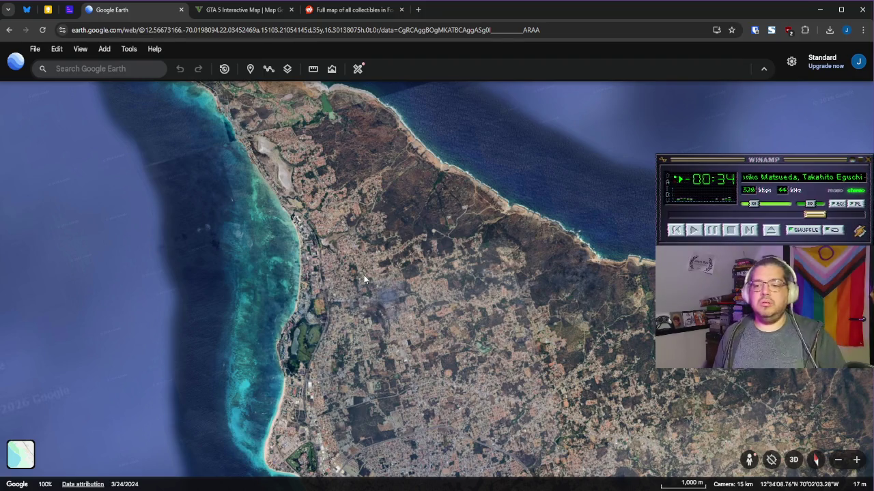
mouse_move(531, 359)
left_mouse_down()
mouse_move(391, 250)
mouse_move(303, 199)
left_mouse_up()
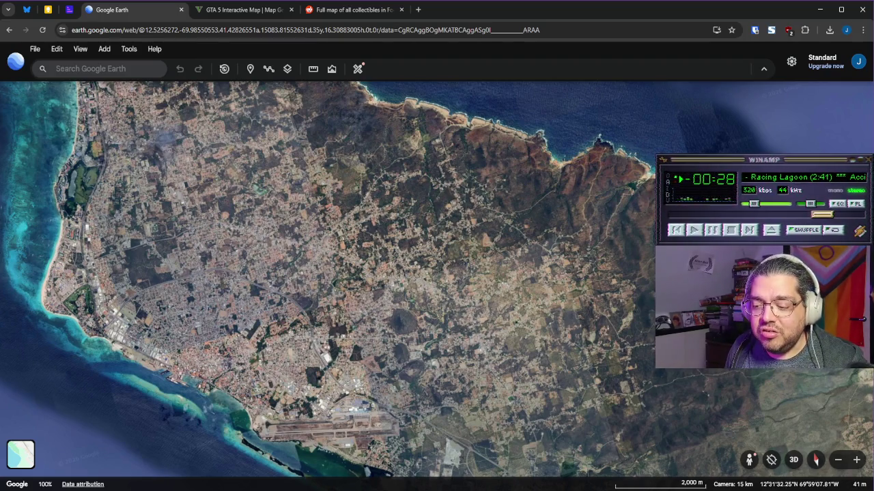
mouse_move(424, 489)
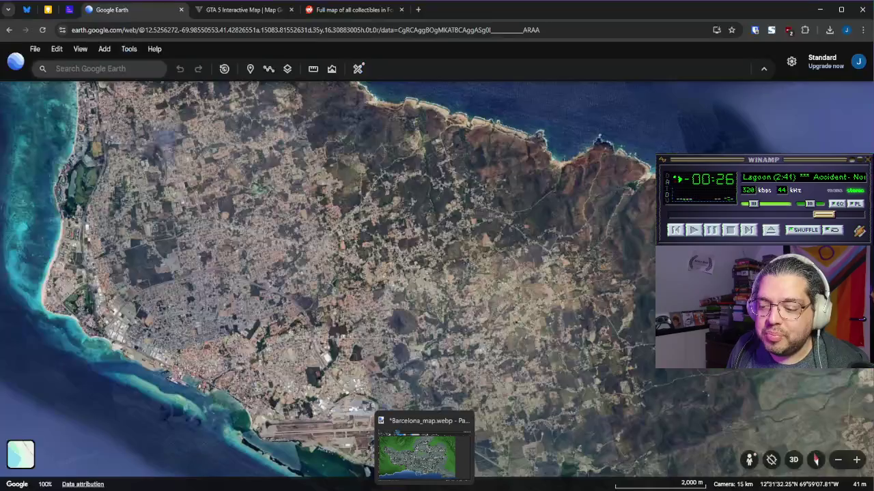
left_click(403, 489)
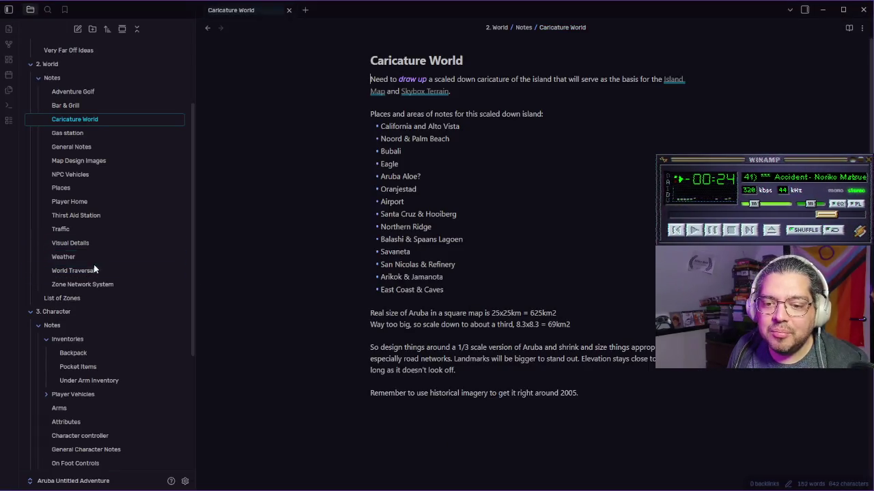
Step: Read the Zone Network System note down to its Cons and Pros lists
left_click(96, 285)
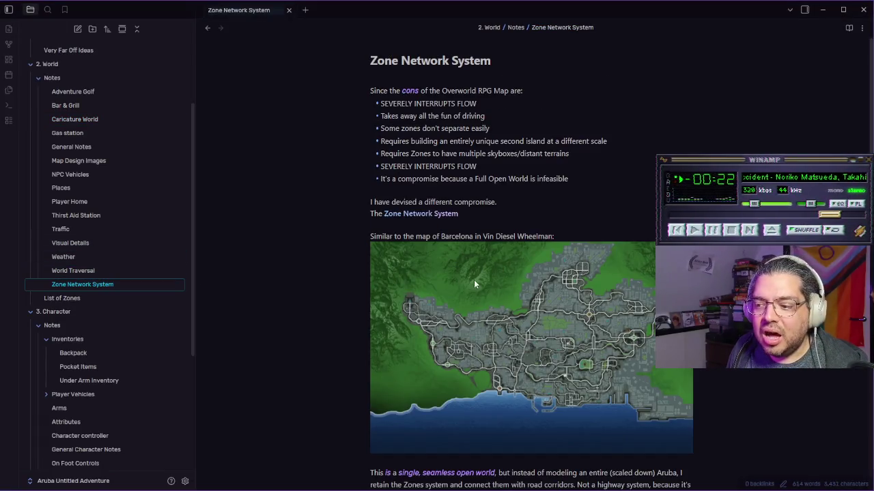
scroll(474, 280, "down", 10)
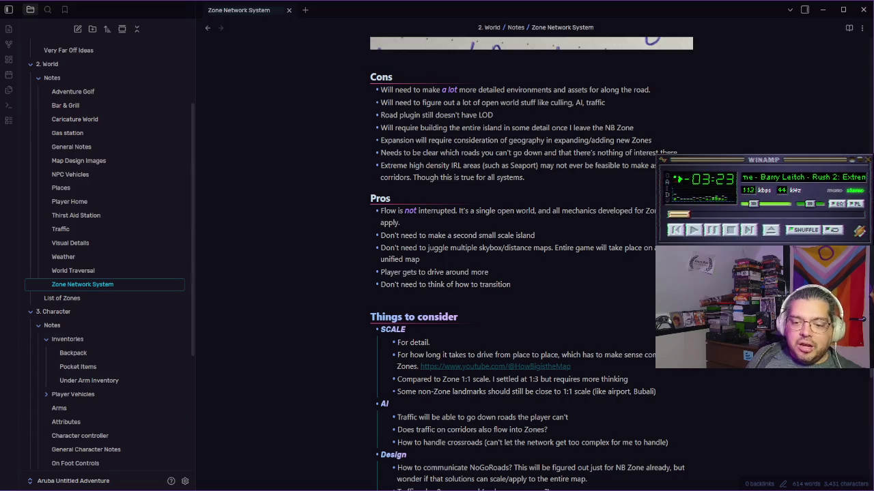
key("alt+Tab")
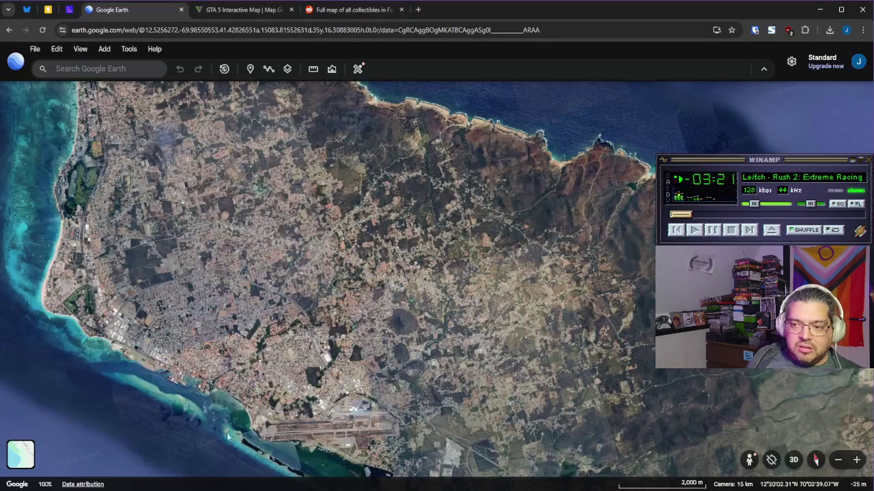
Step: Pan along Aruba's northern coastline and coastal hills in the 3D view
scroll(450, 251, "up", 5)
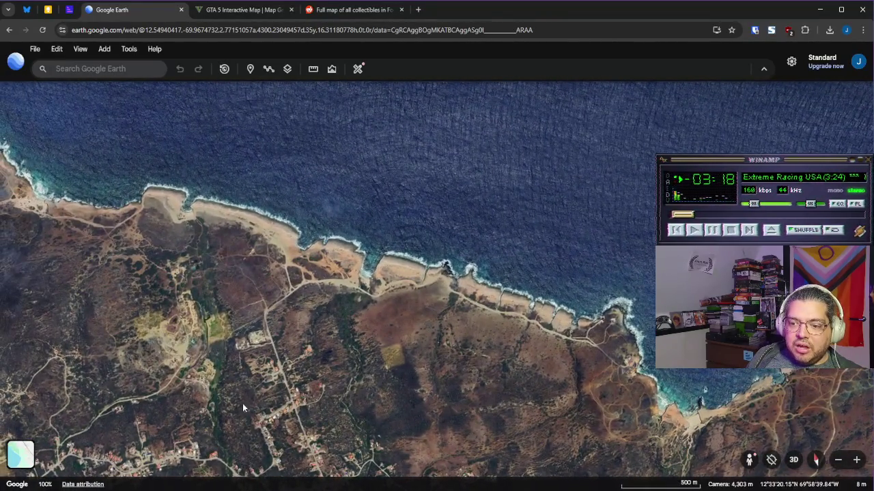
left_click_drag(242, 404, 243, 335)
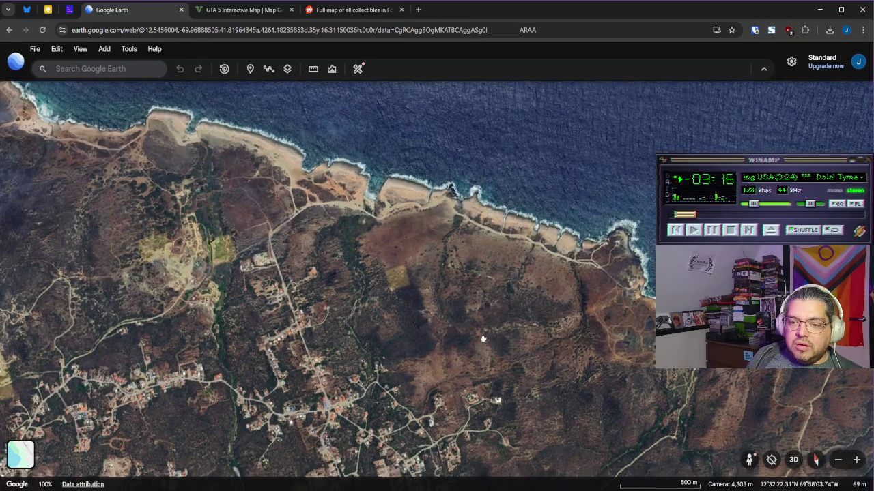
mouse_move(483, 339)
left_mouse_down()
mouse_move(404, 254)
mouse_move(448, 321)
mouse_move(422, 273)
left_mouse_up()
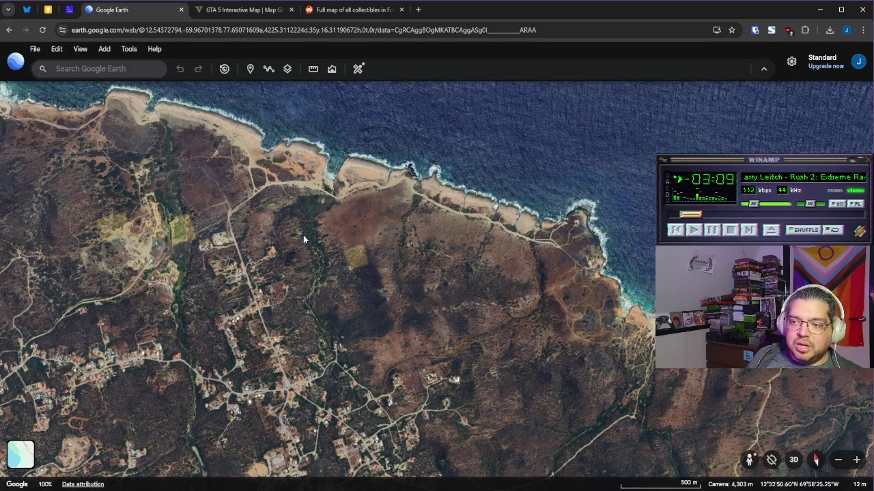
mouse_move(596, 334)
left_mouse_down()
mouse_move(580, 288)
mouse_move(527, 260)
mouse_move(564, 328)
mouse_move(442, 288)
mouse_move(418, 326)
mouse_move(430, 335)
mouse_move(390, 341)
mouse_move(344, 329)
mouse_move(623, 420)
mouse_move(396, 292)
mouse_move(498, 370)
mouse_move(460, 335)
mouse_move(369, 309)
left_mouse_up()
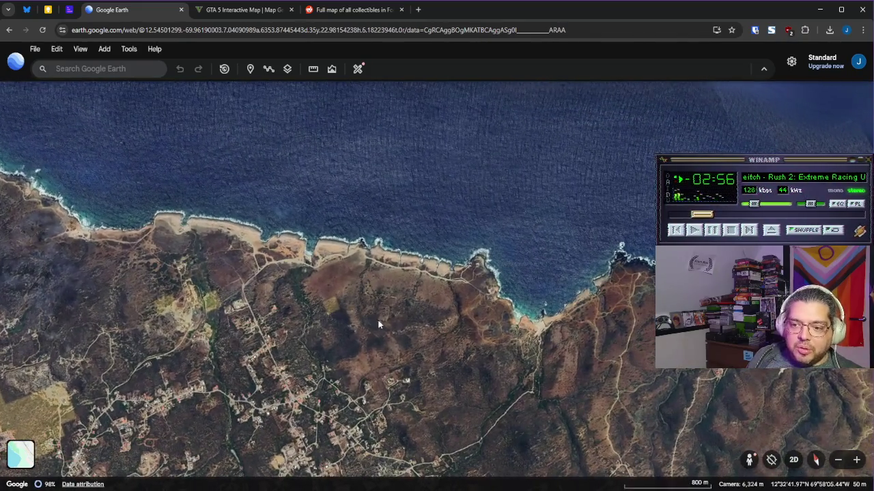
Step: Compare the Zone Network System note with Google Earth, panning across the island in between
left_click(363, 481)
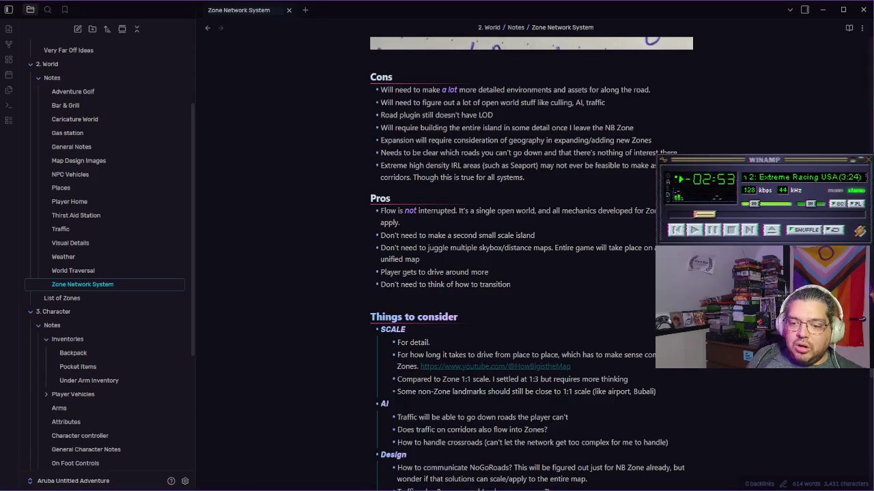
key("alt+Tab")
mouse_move(287, 369)
left_mouse_down()
mouse_move(307, 341)
mouse_move(332, 253)
mouse_move(379, 322)
mouse_move(345, 250)
left_mouse_up()
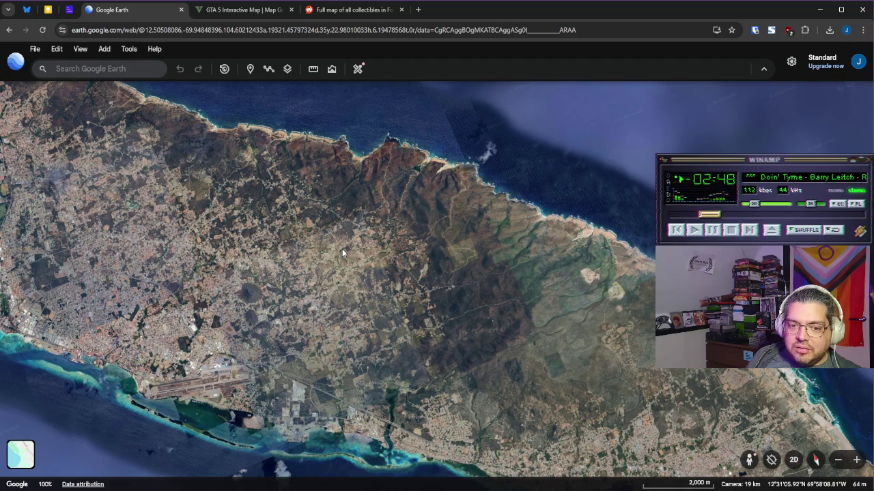
key("alt+Tab")
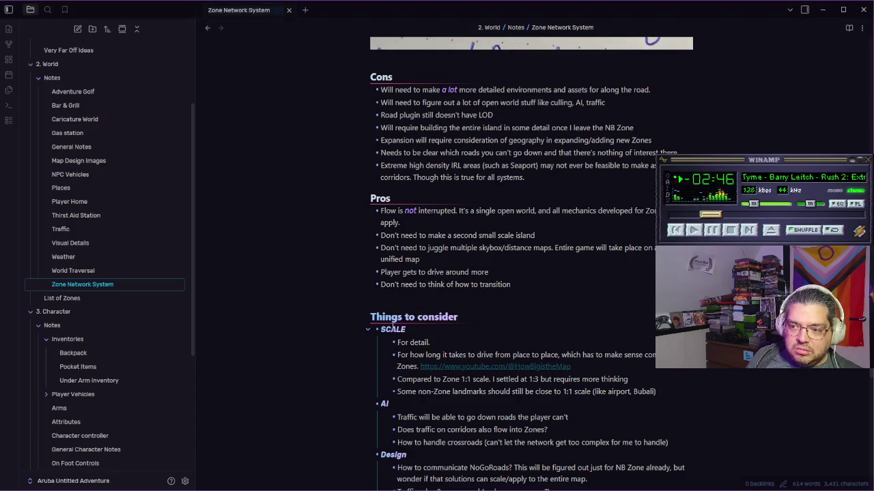
right_click(138, 490)
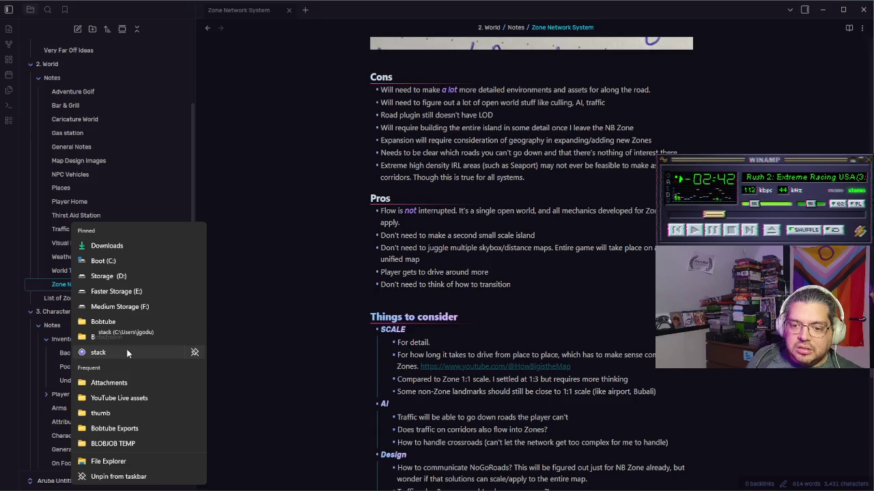
Step: Open the color-relief elevation map from the Untitled Natural Bridge Game 'reference pics' folder
left_click(127, 353)
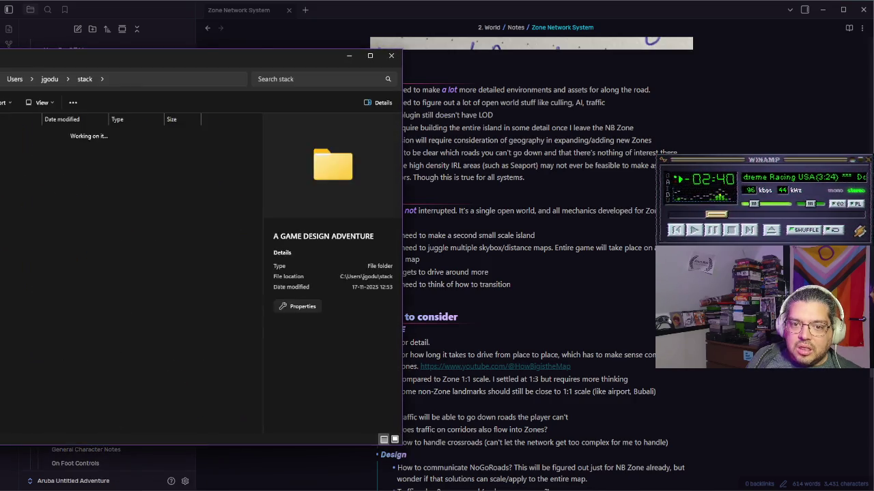
left_click(20, 163)
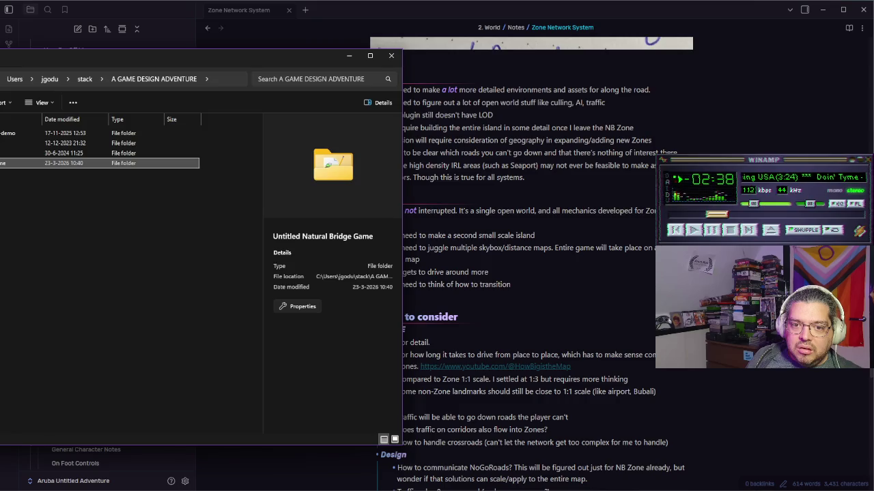
key("Return")
double_click(102, 163)
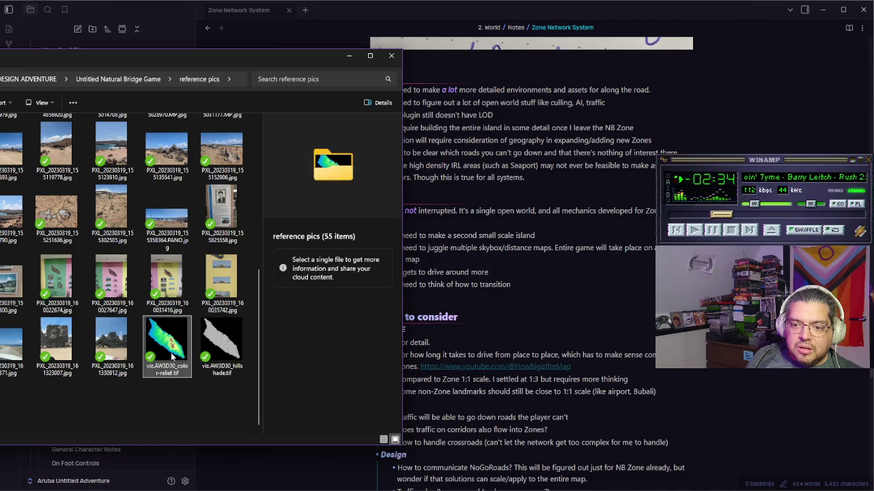
double_click(184, 369)
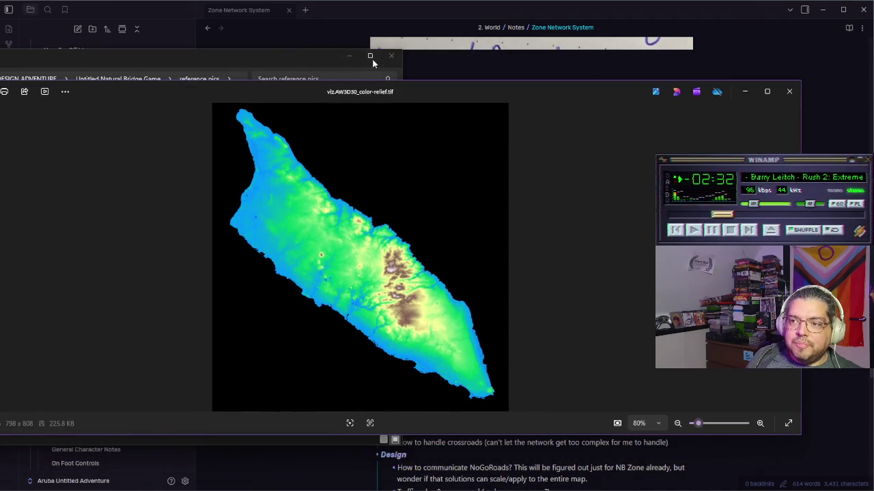
Step: Open the hillshade map image and close the folder window
left_click_drag(331, 58, 266, 55)
scroll(421, 282, "up", 3)
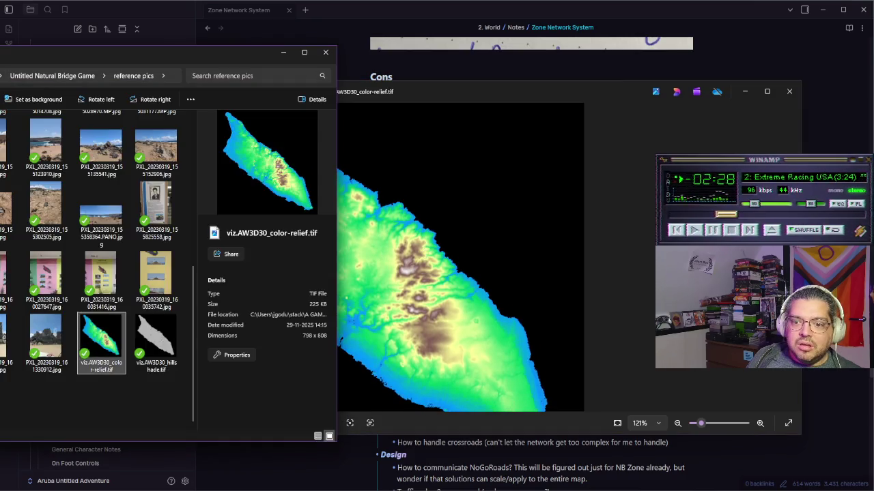
double_click(157, 341)
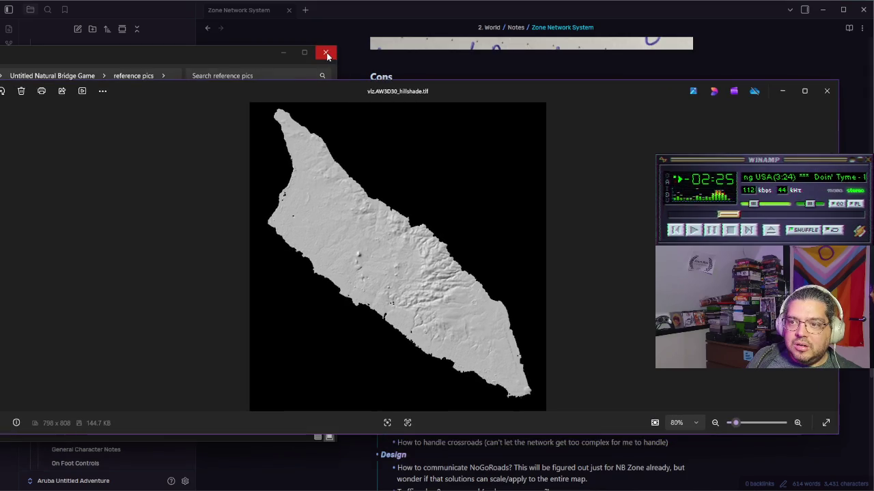
left_click(325, 52)
Step: Zoom into the hillshade map, pan along the coastline, then close the viewer
scroll(424, 258, "up", 5)
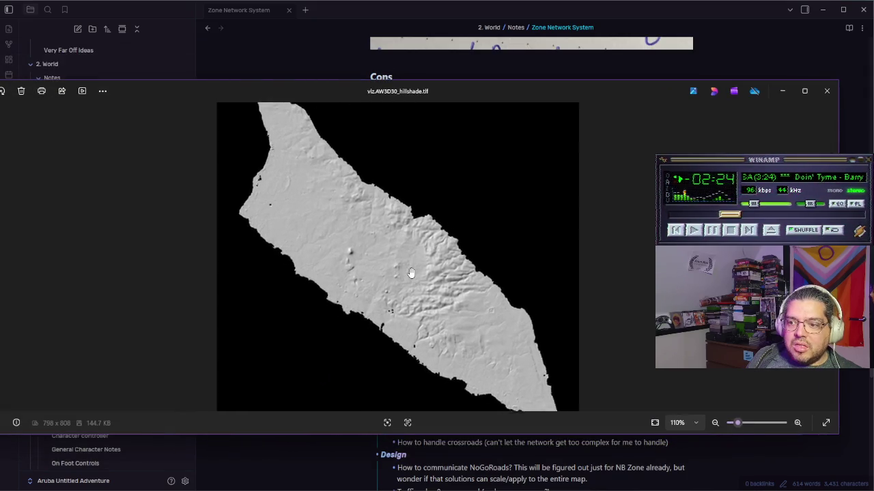
scroll(410, 308, "down", 2)
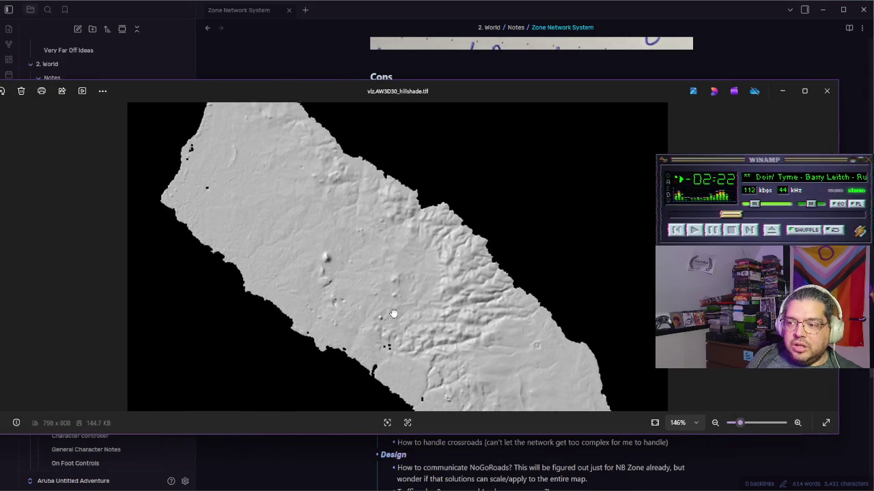
scroll(539, 315, "up", 7)
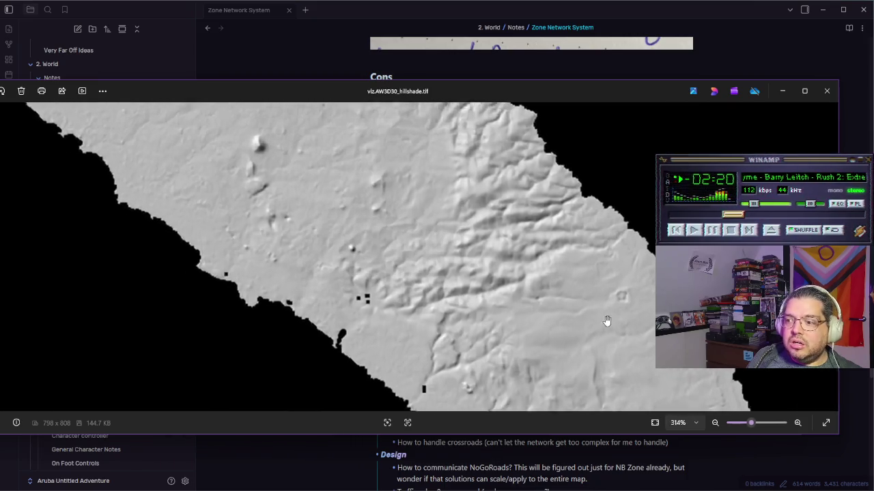
mouse_move(439, 180)
left_mouse_down()
mouse_move(337, 221)
mouse_move(379, 295)
left_mouse_up()
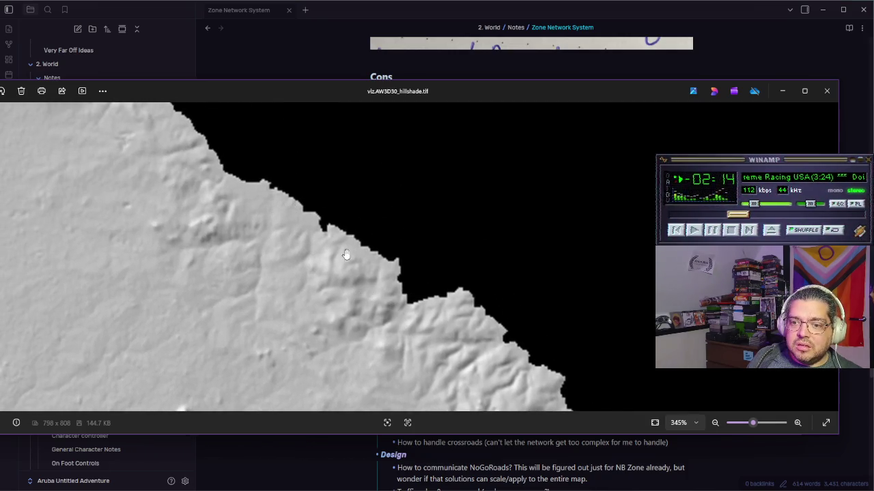
scroll(338, 262, "down", 5)
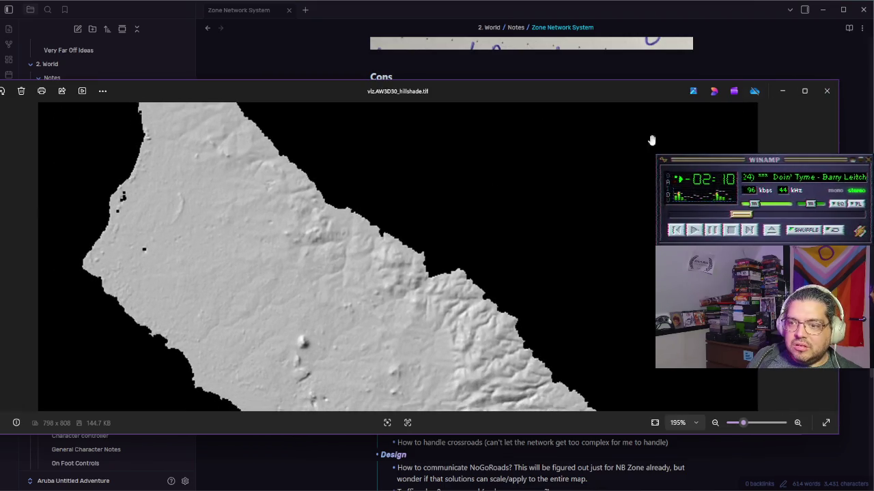
left_click(827, 91)
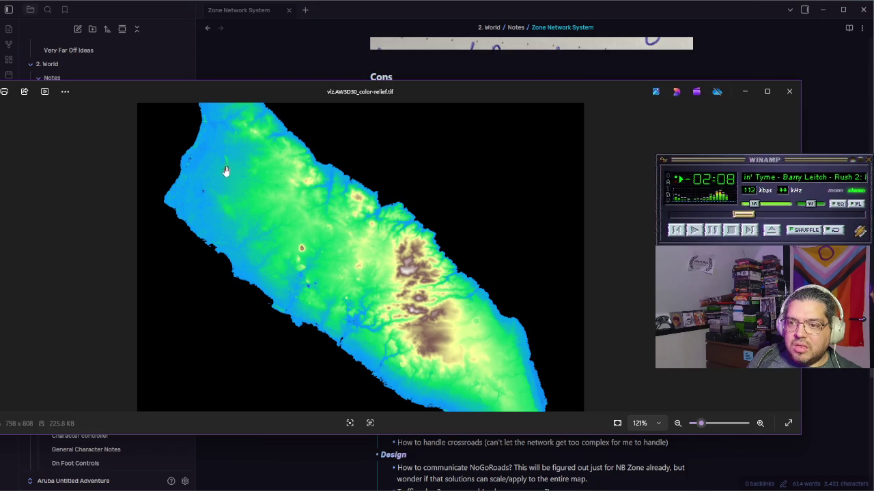
key("alt+Tab")
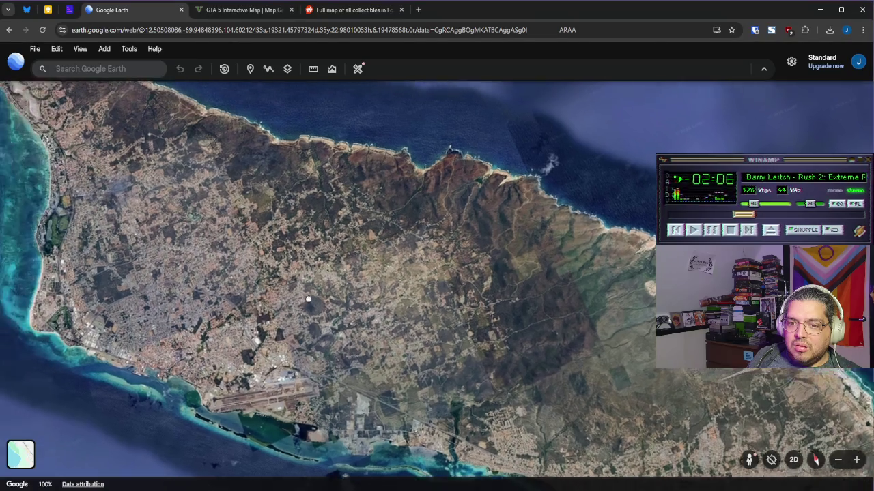
Step: Fly over Aruba's towns toward the coastline, tilting the view toward the horizon
scroll(310, 271, "up", 5)
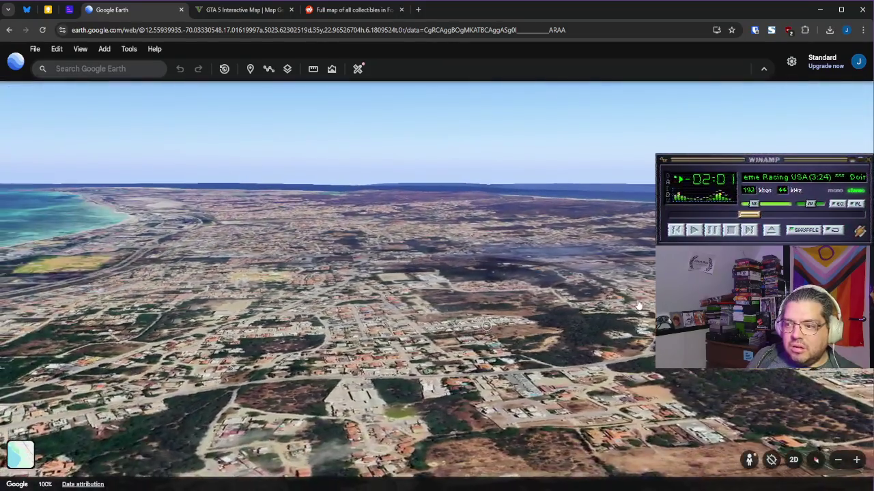
left_click_drag(638, 305, 471, 403)
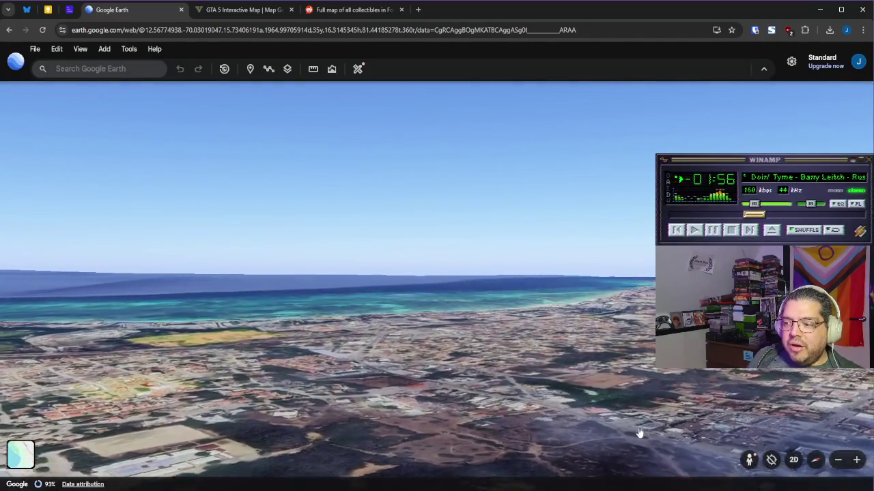
scroll(639, 433, "down", 5)
scroll(563, 274, "down", 5)
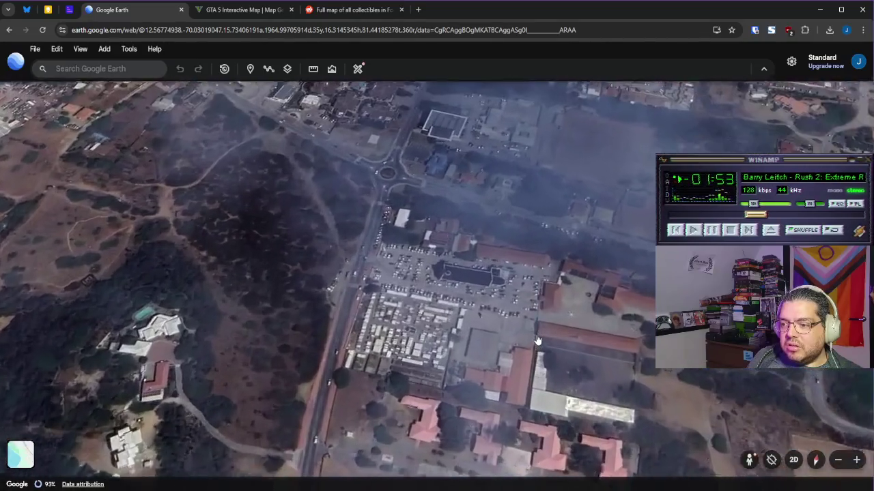
left_click_drag(536, 340, 308, 269)
scroll(308, 269, "up", 5)
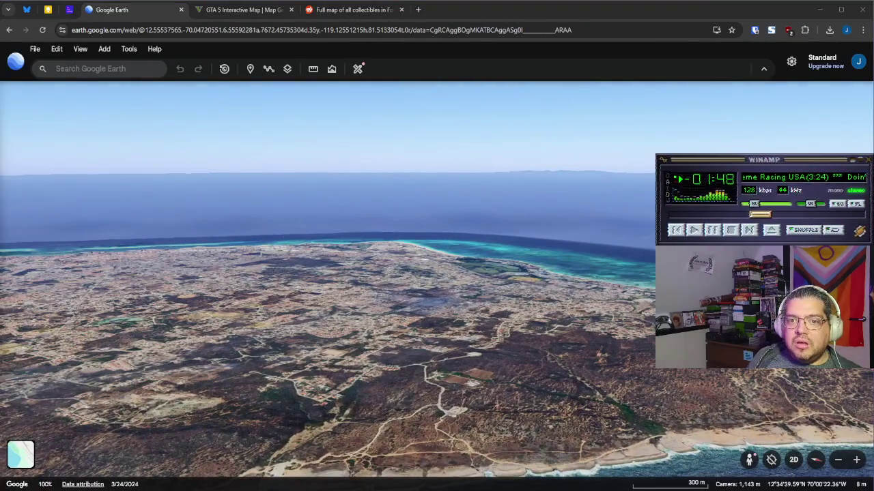
Step: Glance at the GTA 5 interactive map, then return to the Zone Network System note
left_click(257, 11)
key("ctrl+shift+Tab")
key("alt+Tab")
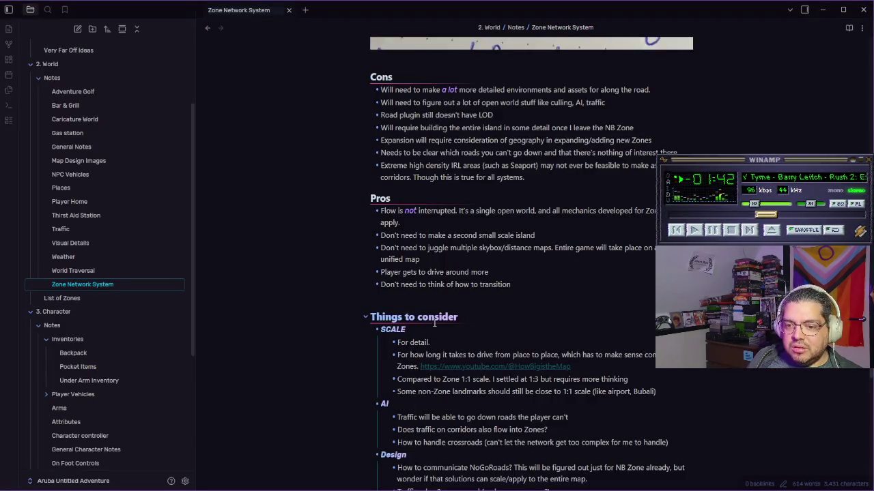
Step: Scroll through the Zone Network System note's sections
scroll(434, 324, "down", 3)
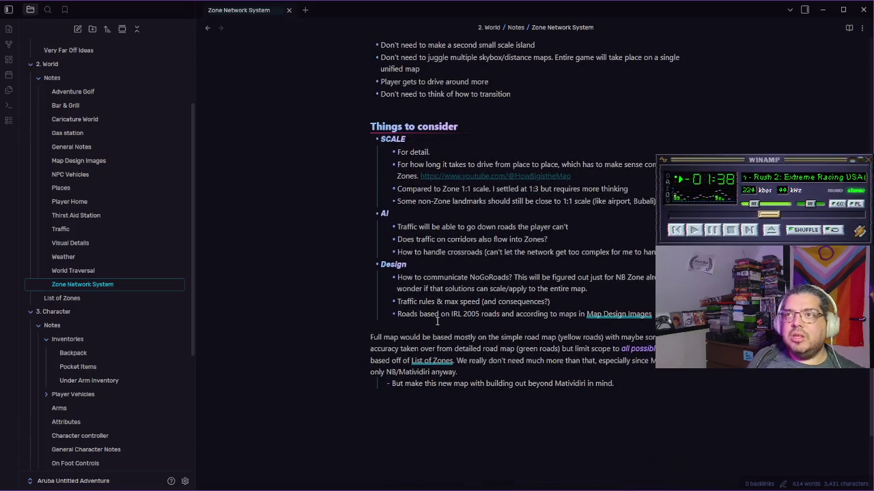
scroll(437, 322, "up", 3)
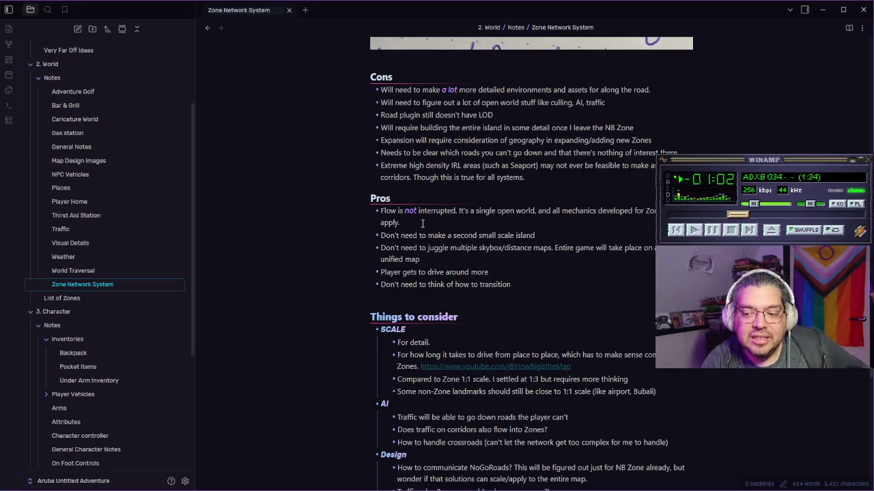
scroll(574, 292, "down", 3)
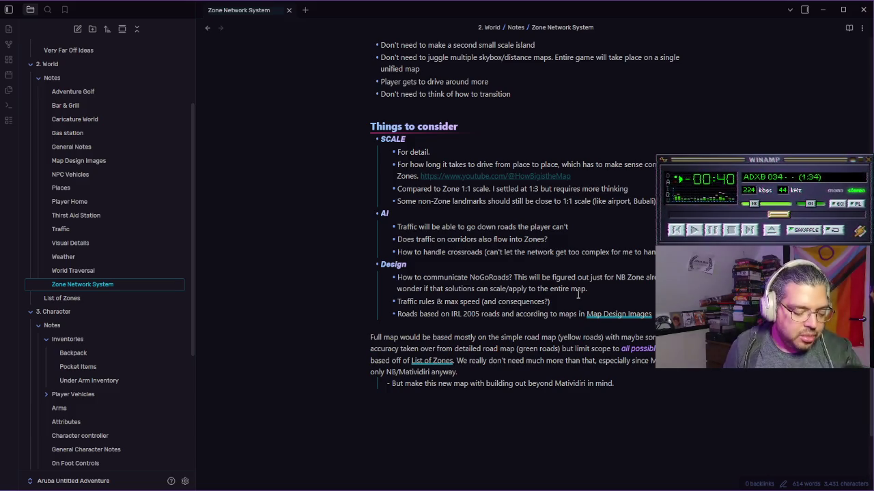
Step: Close the Barcelona map in Paint.NET without saving its changes
mouse_move(430, 488)
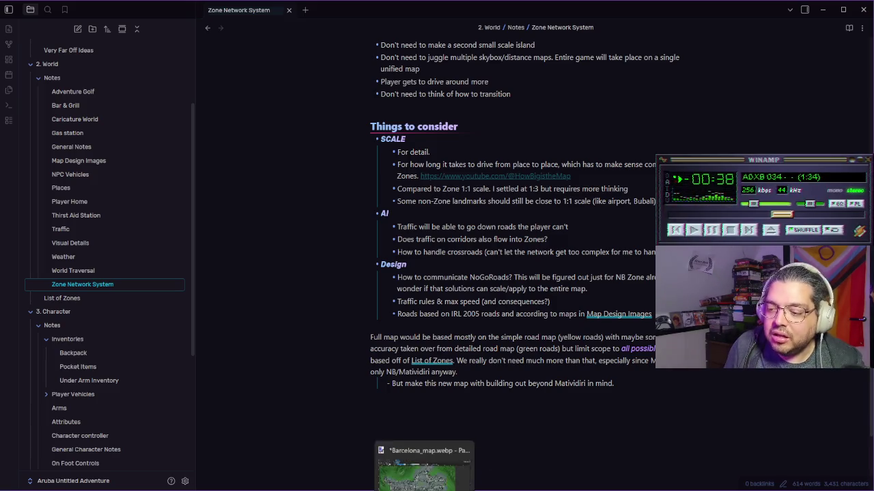
left_click(443, 461)
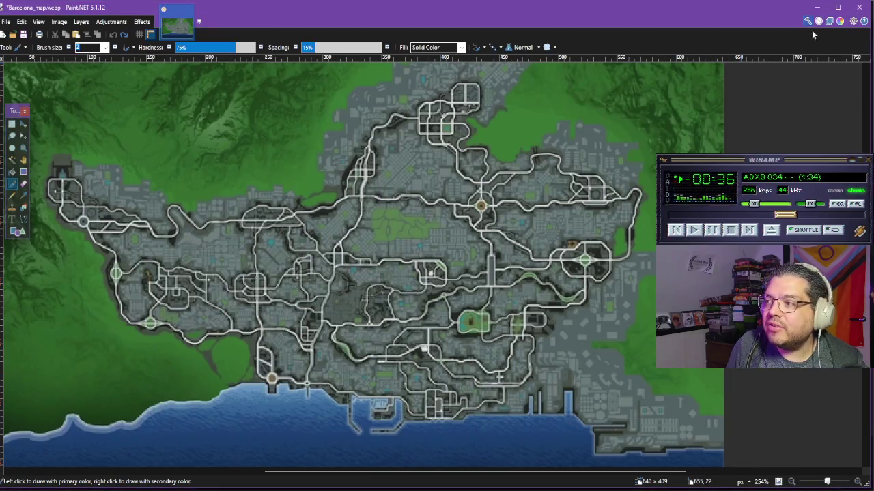
left_click(860, 7)
left_click(423, 295)
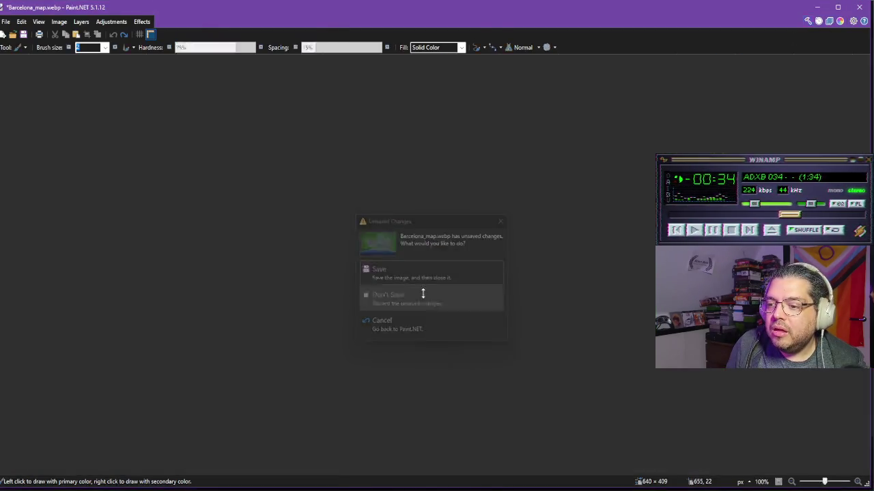
mouse_move(434, 486)
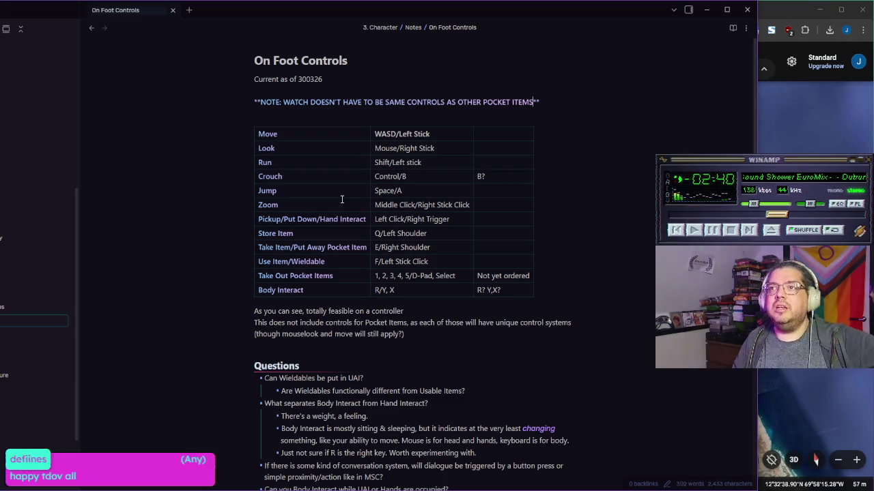
Step: Drag the On Foot Controls note window out of its side-by-side split layout
left_click(452, 27)
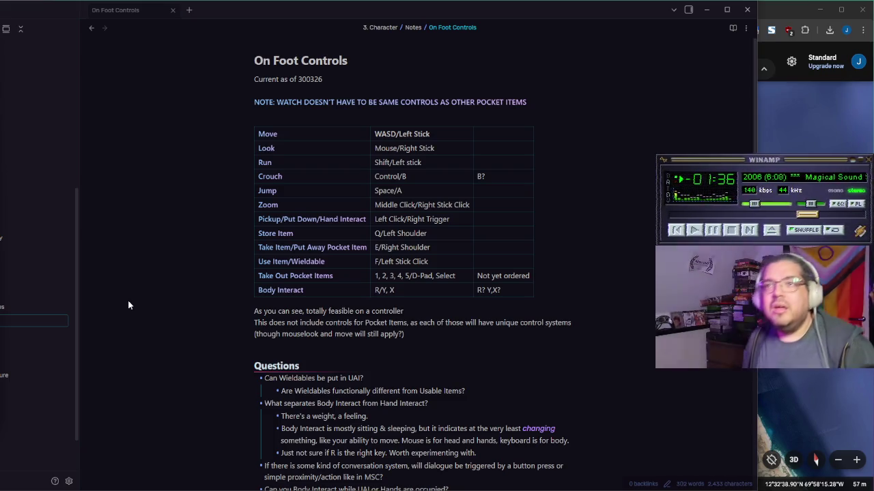
left_click_drag(289, 19, 404, 44)
Step: Maximize the Obsidian window, then open the Under Arm Inventory note
double_click(404, 44)
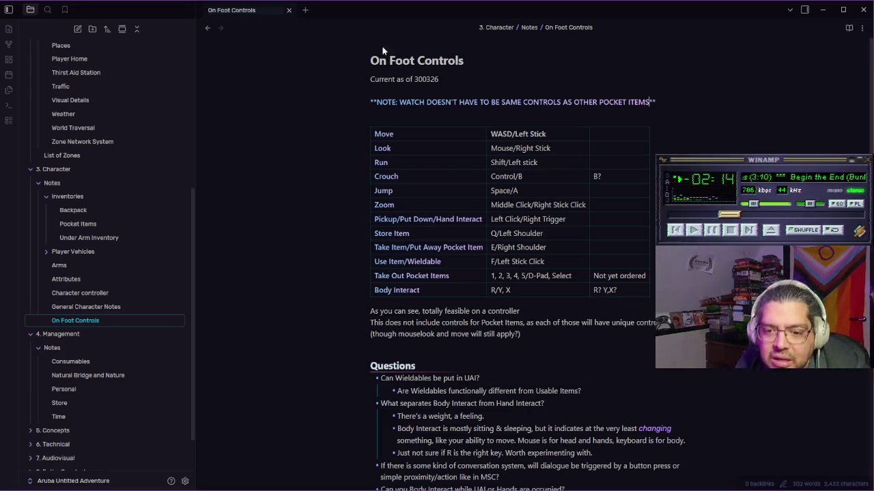
left_click(101, 238)
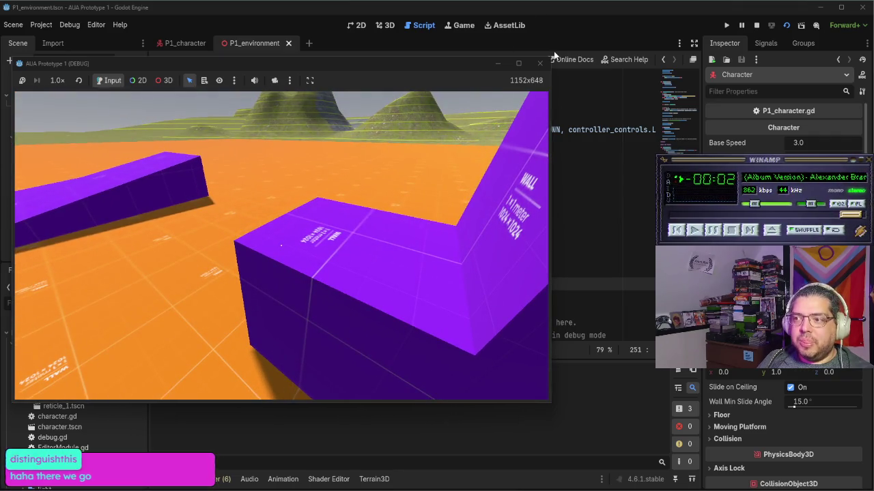
Step: Stop the running game after testing the -80 to 90 degree head rotation clamp
left_click(540, 62)
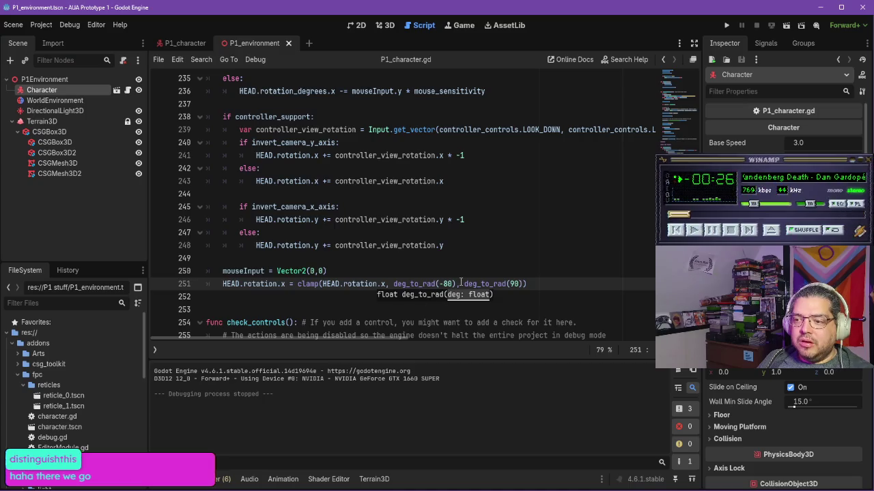
Step: Delete the finished Character controller look-down task from the 1. TO DO note
left_click(408, 488)
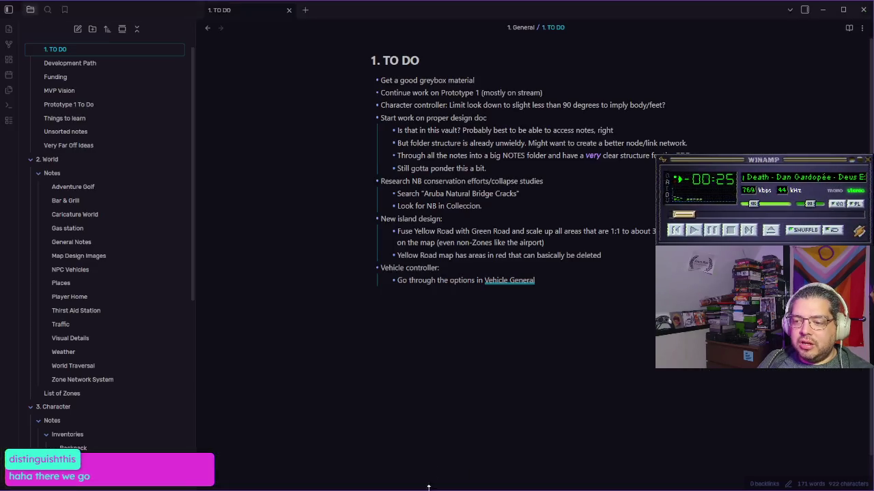
left_click_drag(543, 92, 459, 92)
left_click_drag(667, 105, 351, 110)
key("BackSpace")
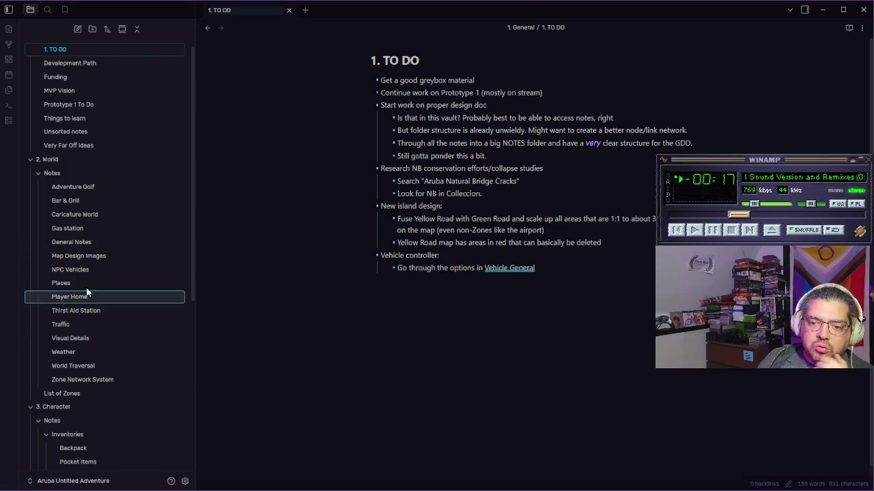
Step: Open the Character controller note from General Character Notes in the sidebar
scroll(95, 336, "down", 5)
left_click(102, 352)
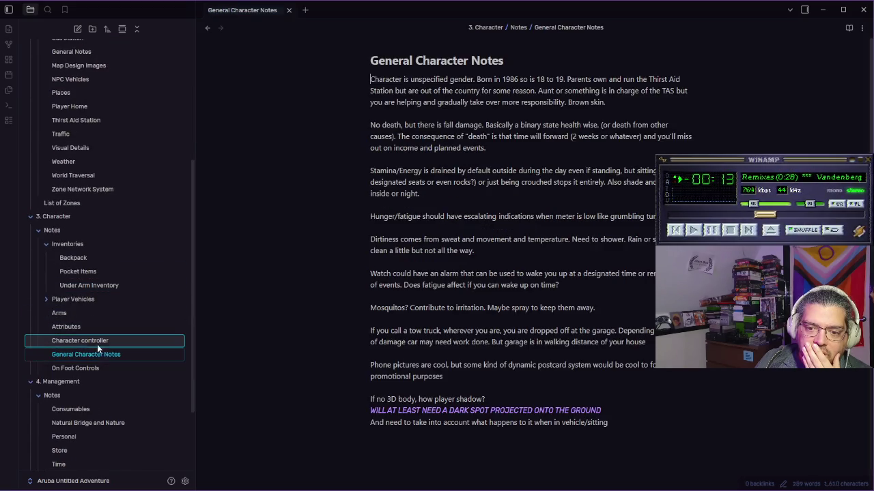
left_click(88, 369)
left_click(90, 340)
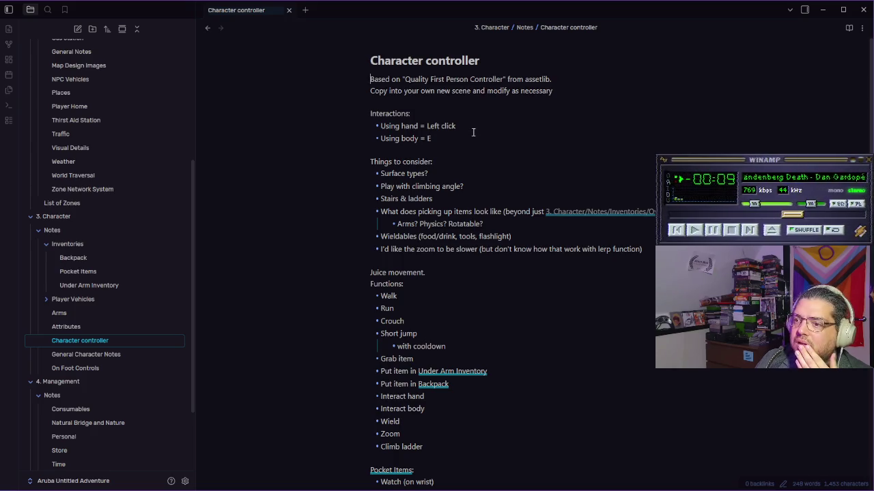
Step: Delete the 'Interactions:' block through 'Using body = E' at the top of the note
left_click_drag(458, 140, 336, 114)
key("BackSpace")
key("BackSpace")
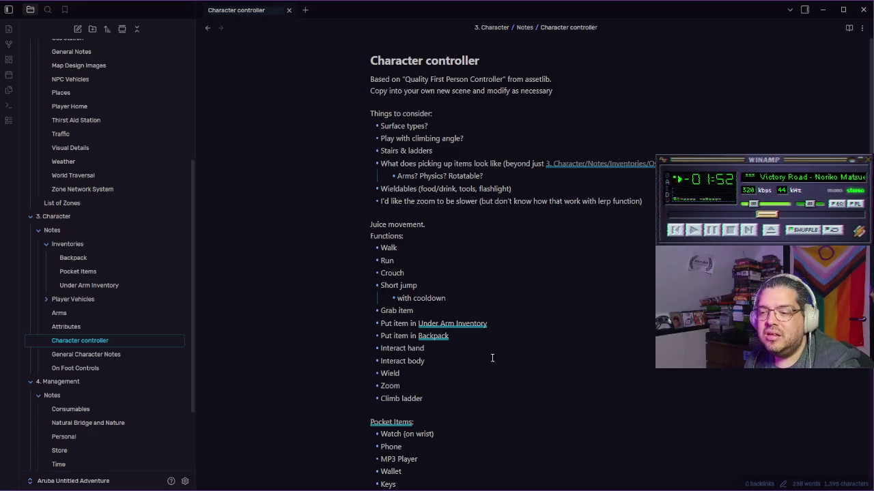
Step: Delete the text from 'Juice movement.' through the Functions list ending in 'Climb ladder'
left_click_drag(474, 335, 366, 339)
key("BackSpace")
mouse_move(441, 402)
left_mouse_down()
mouse_move(376, 310)
mouse_move(342, 214)
mouse_move(409, 212)
left_mouse_up()
key("BackSpace")
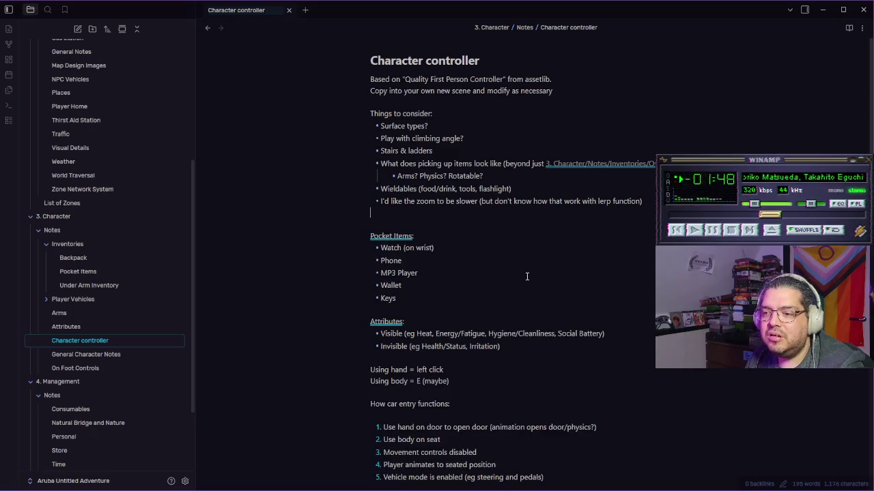
key("BackSpace")
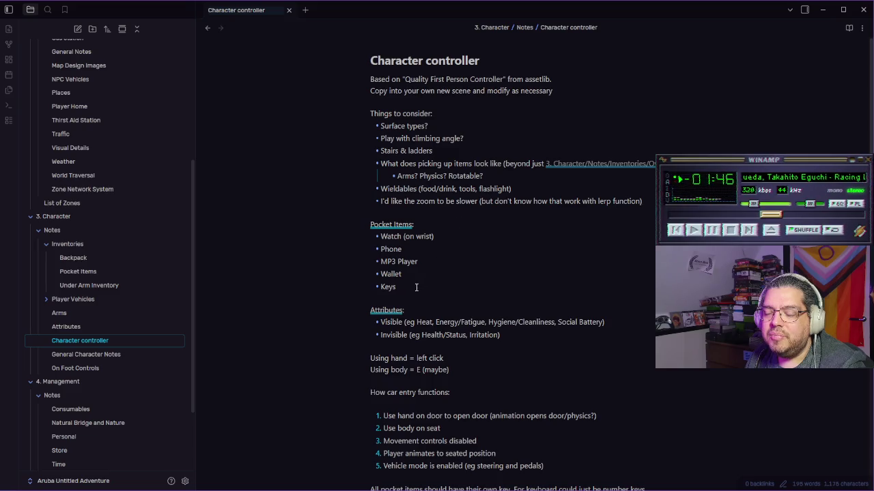
scroll(437, 292, "down", 1)
scroll(438, 292, "down", 5)
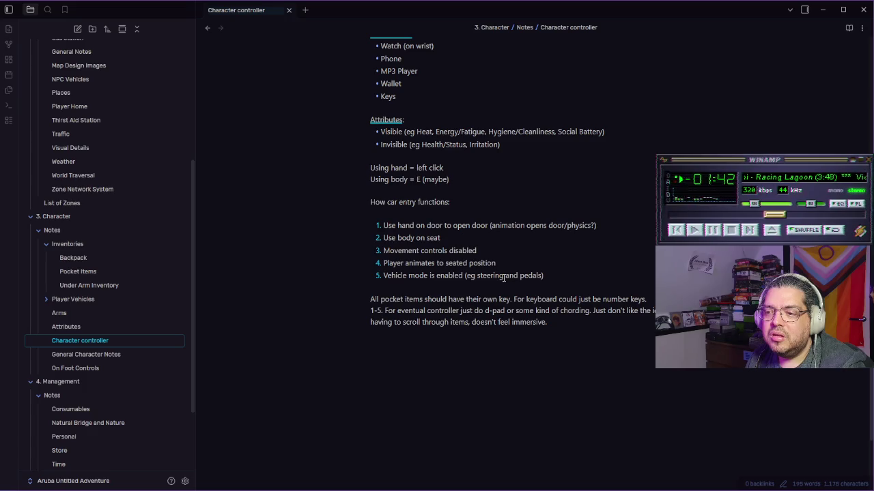
scroll(574, 249, "up", 5)
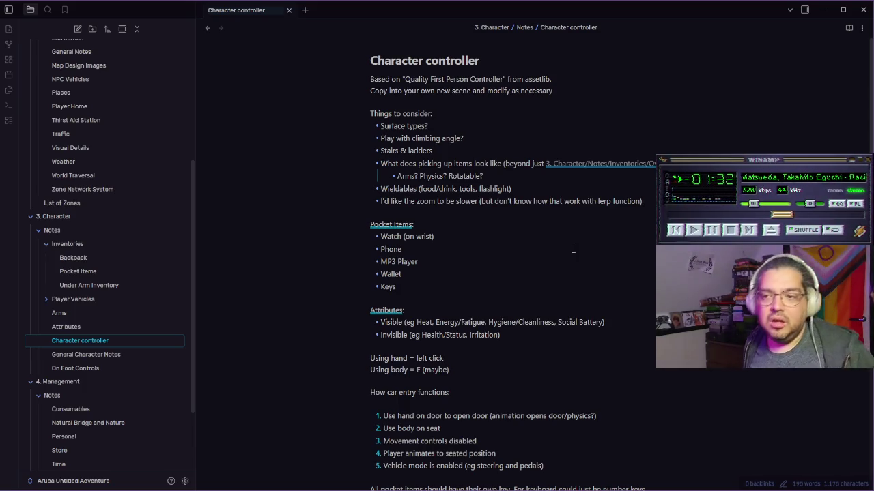
Step: Return to Godot and show the P1_environment scene in the 3D view
left_click(574, 249)
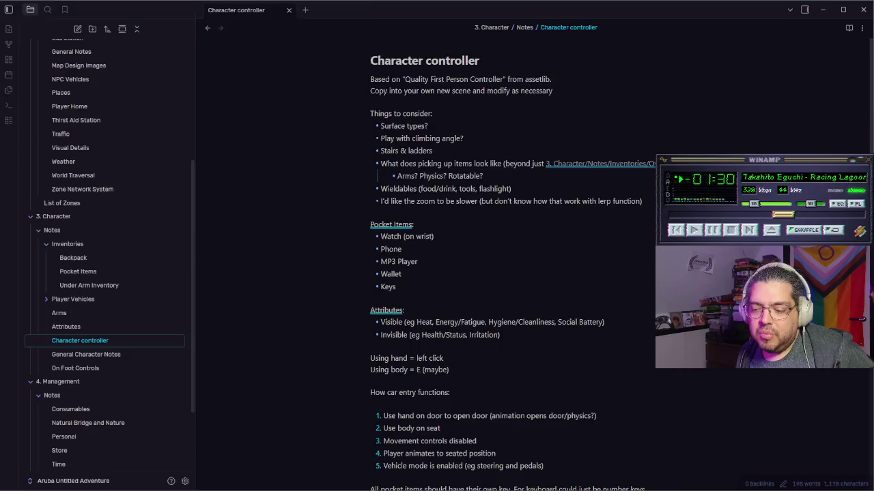
key("alt+Tab")
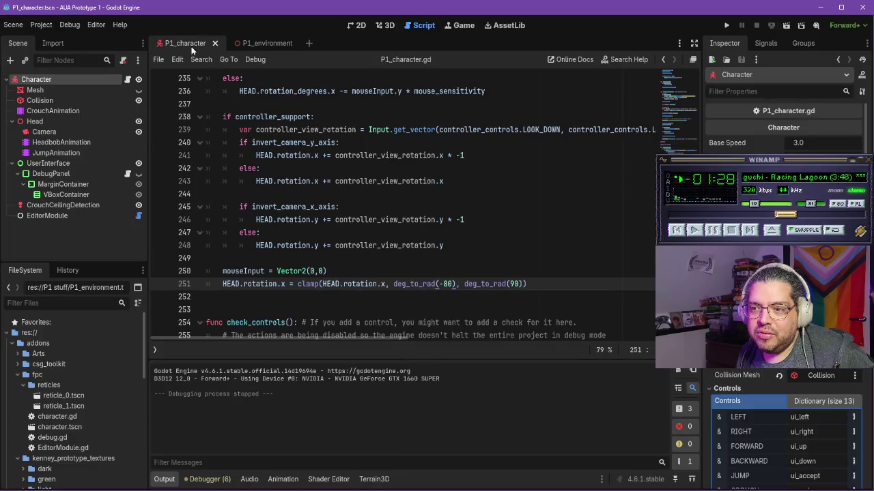
left_click(258, 43)
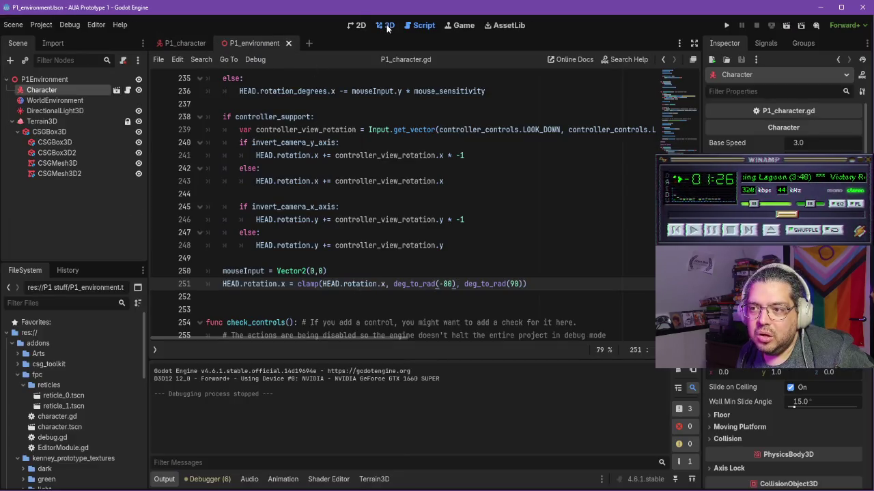
left_click(386, 25)
scroll(471, 264, "up", 3)
scroll(468, 265, "down", 2)
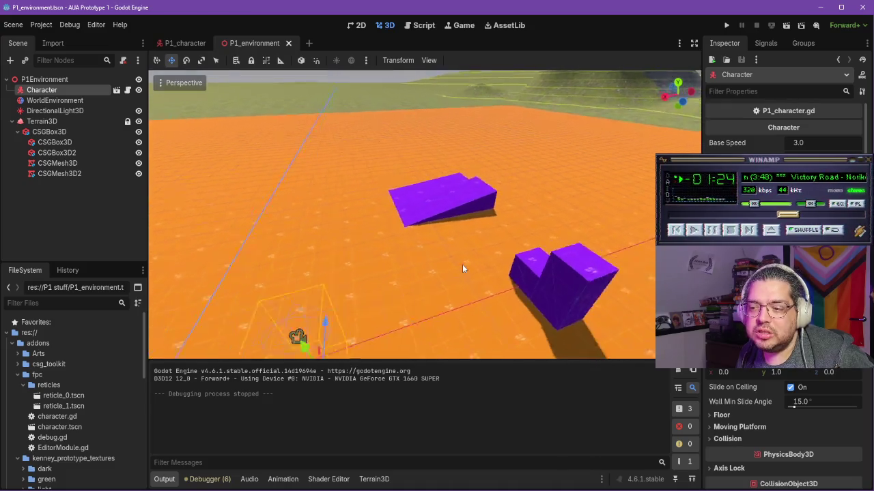
scroll(463, 268, "down", 2)
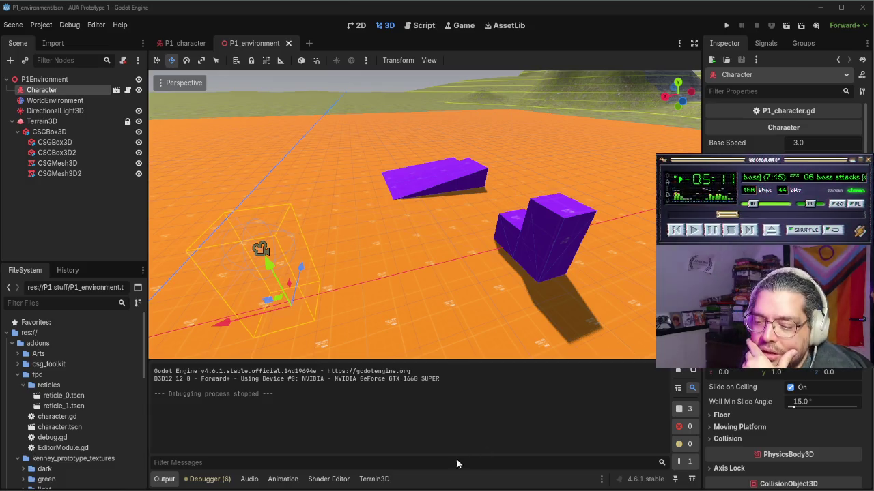
Step: Switch back to the Obsidian Character controller note
key("alt+Tab")
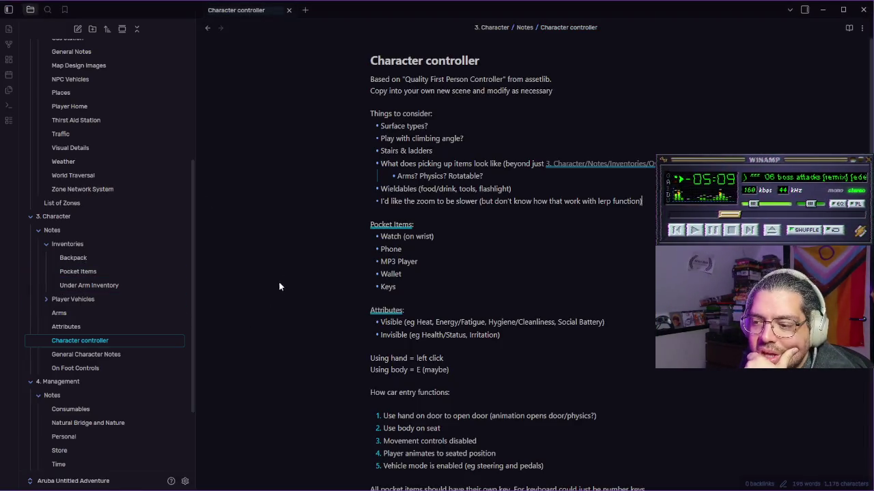
Step: Delete the 'Using hand' and 'Using body' lines from the note
scroll(333, 239, "down", 5)
left_click_drag(461, 178, 353, 168)
key("BackSpace")
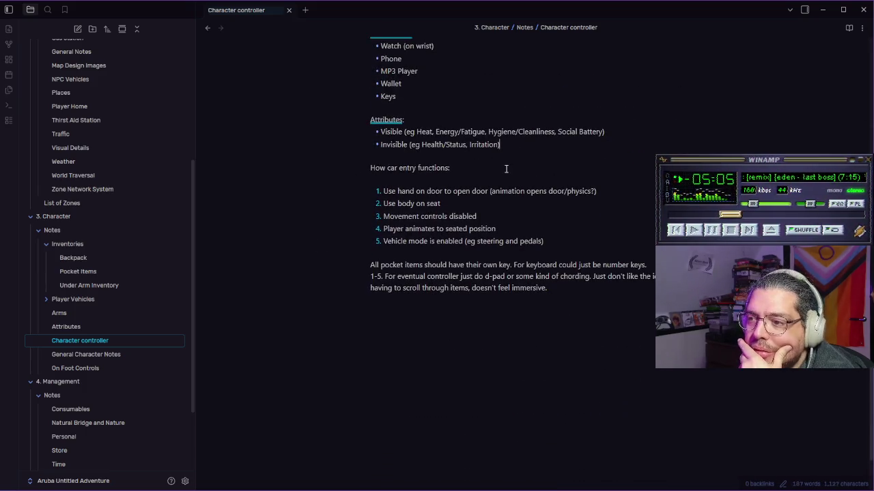
Step: Remove the Wieldables bullet and its 'Arms? Physics? Rotatable?' sub-bullet from Things to consider
scroll(505, 168, "up", 3)
scroll(505, 169, "up", 2)
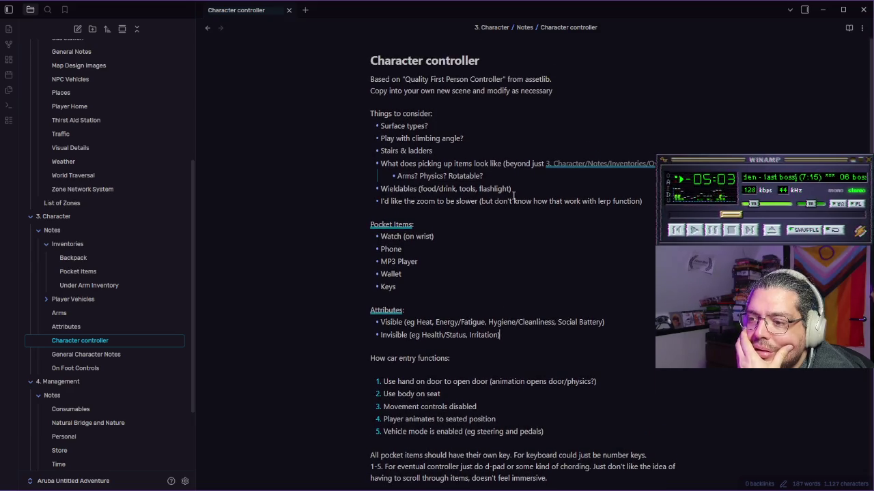
left_click_drag(545, 186, 373, 191)
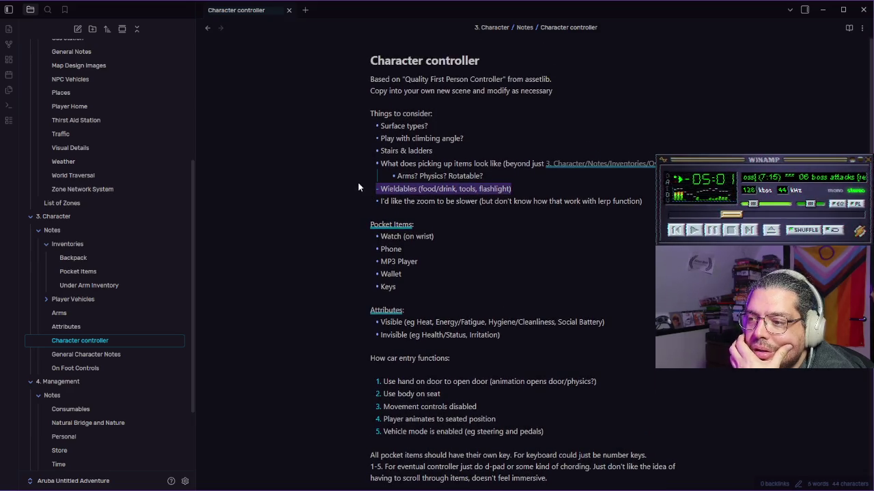
key("BackSpace")
key("BackSpace")
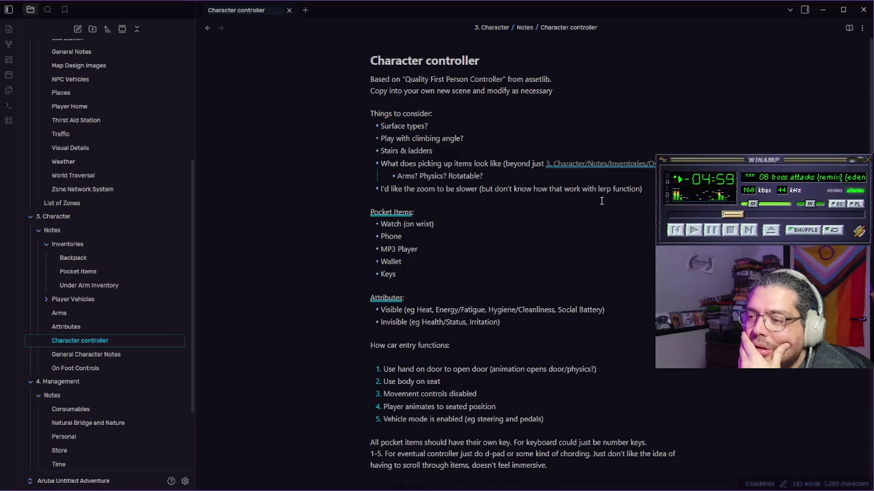
key("shift+Home")
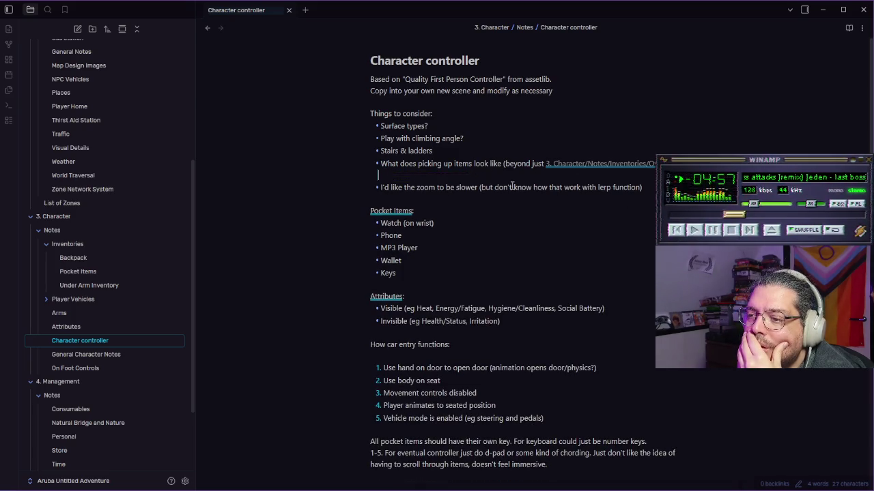
key("BackSpace")
key("BackSpace")
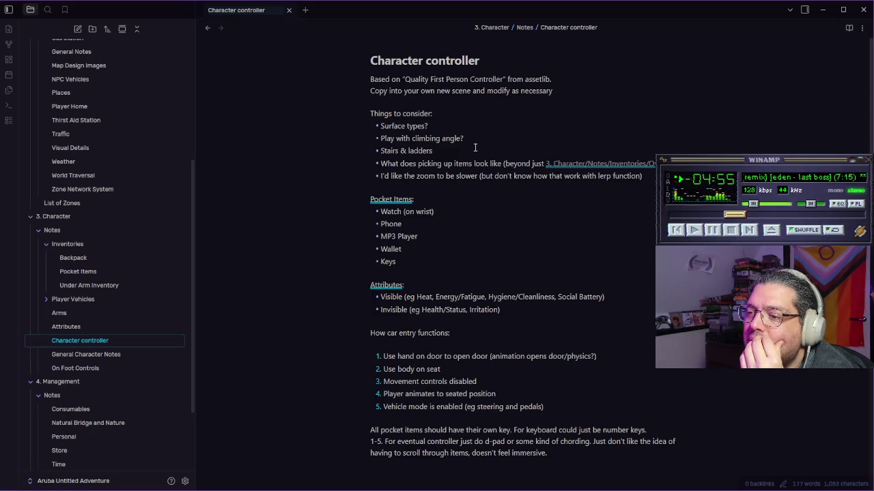
Step: Add blank lines after the Keys item and select the word Attributes
scroll(480, 205, "down", 3)
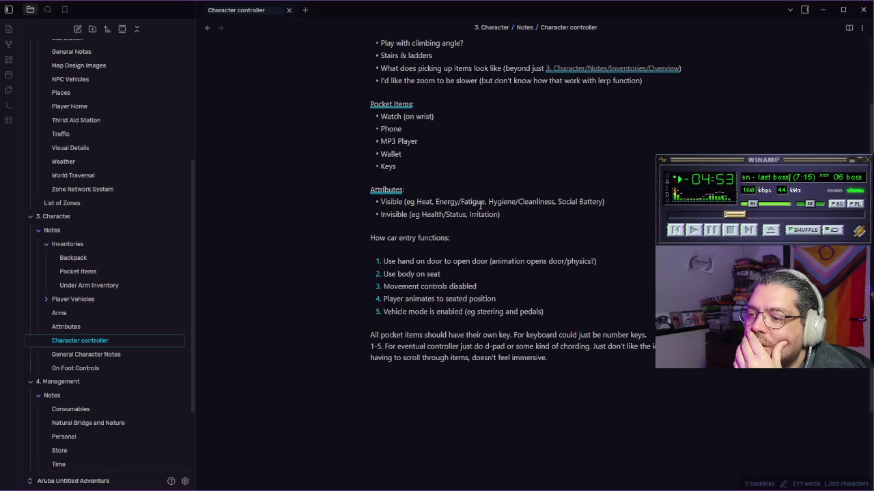
key("Return")
key("Return")
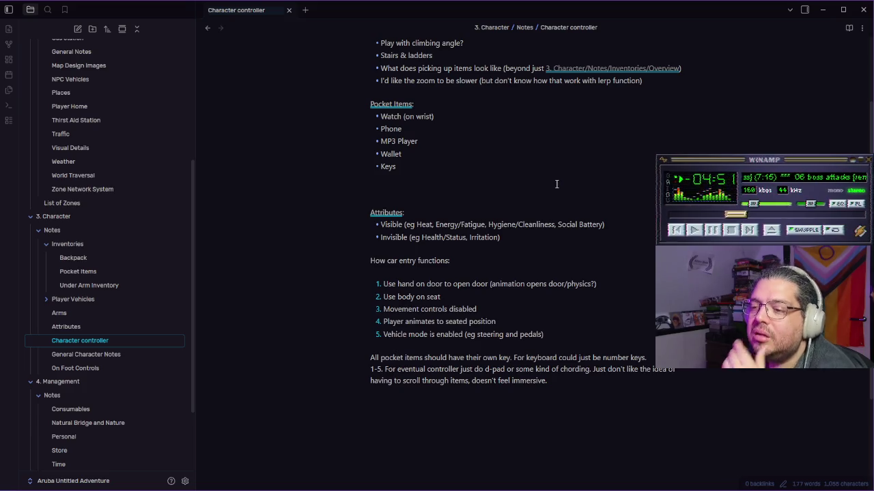
double_click(398, 214)
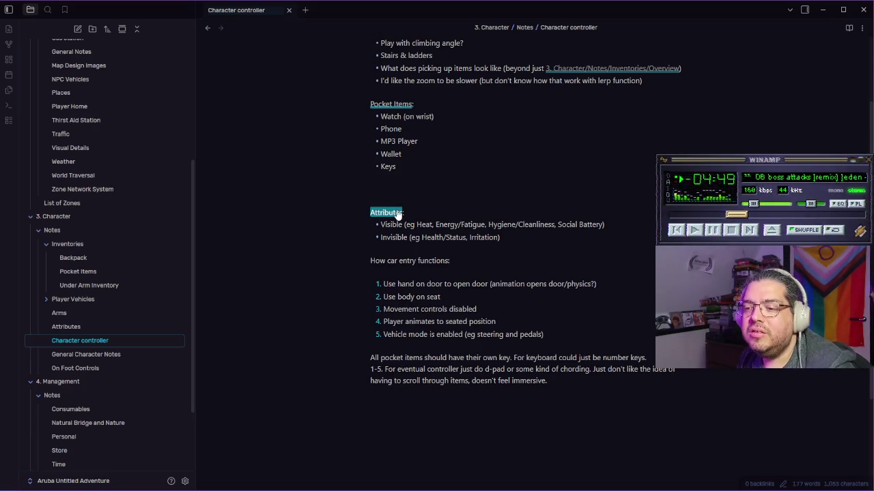
type("[[")
left_click(399, 213)
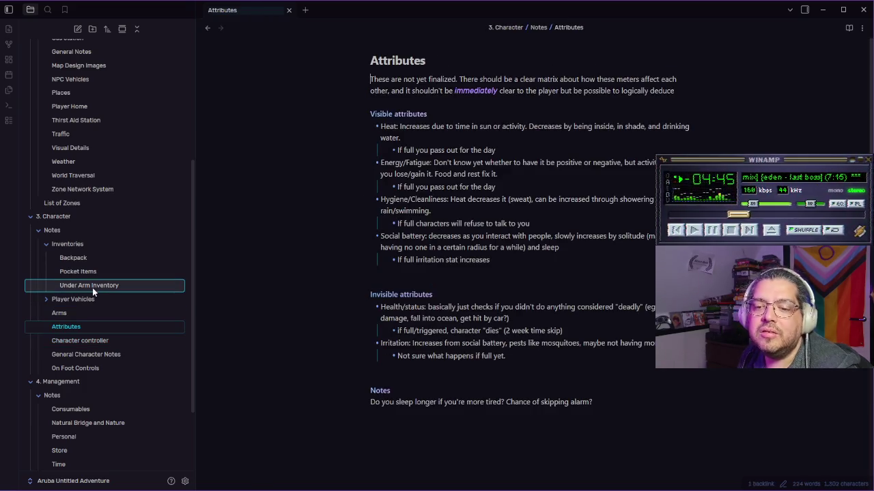
left_click(89, 339)
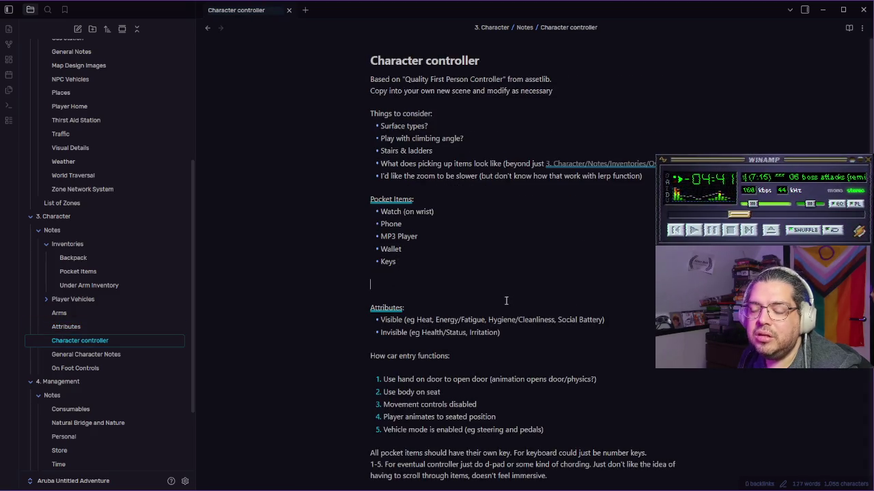
Step: Add a bold 'Interaction types' heading with an 'Environment Interaction (doors, light switches, etc)' bullet
type("**Interaction types")
key("End")
key("Return")
type("Hand")
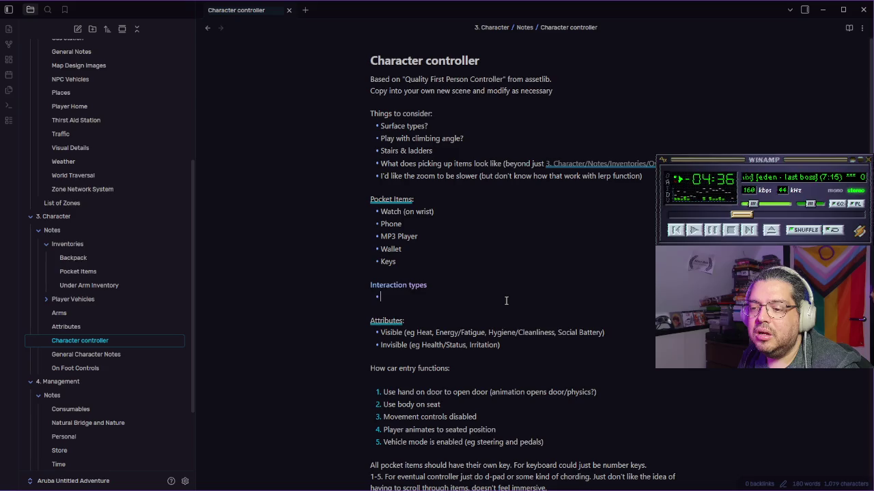
type("(pi")
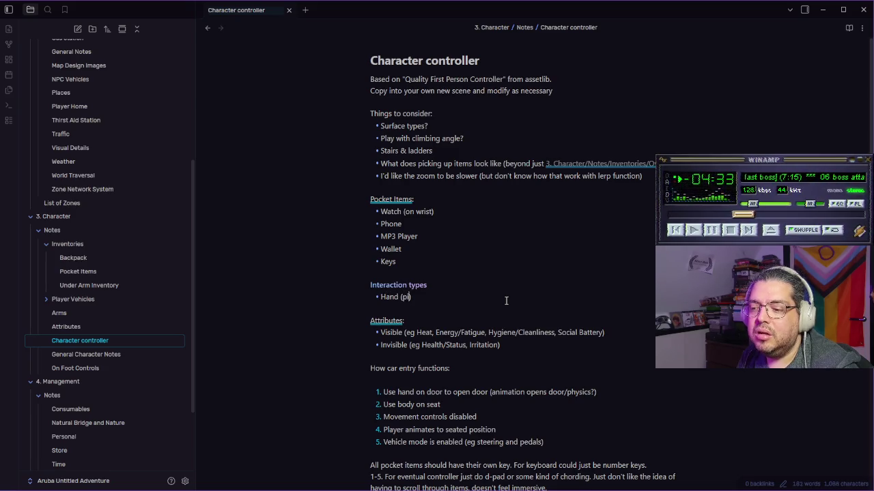
key("BackSpace")
key("BackSpace")
key("BackSpace")
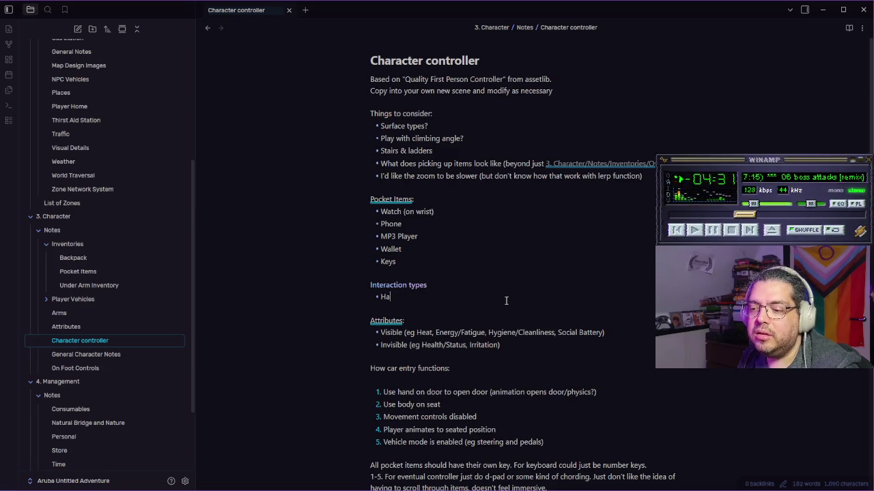
type("SA")
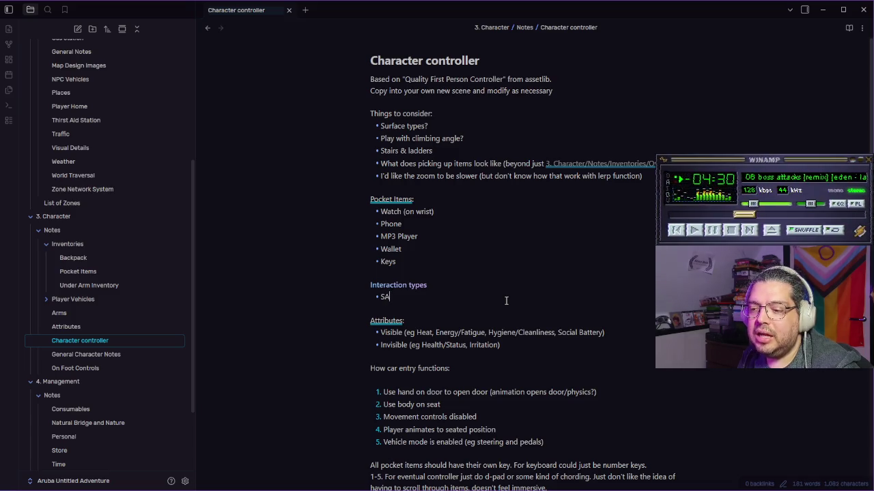
type("ic")
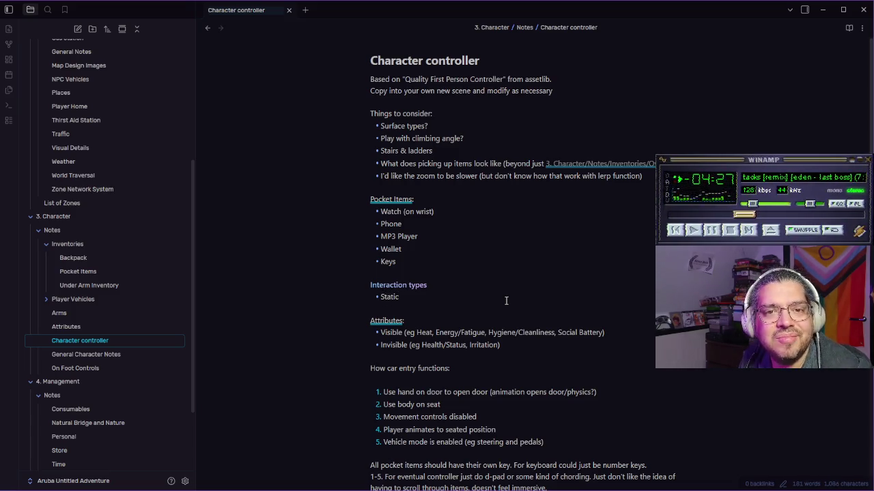
key("BackSpace")
key("BackSpace")
key("BackSpace")
type("E")
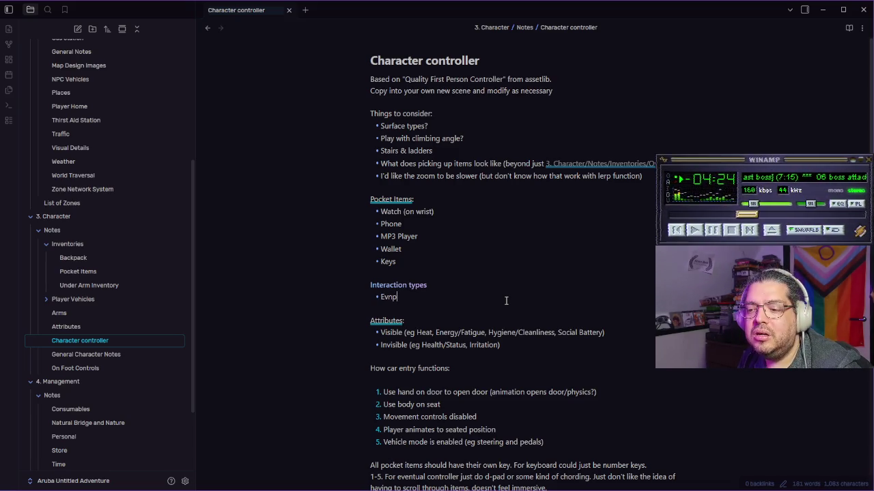
type("nvironmen")
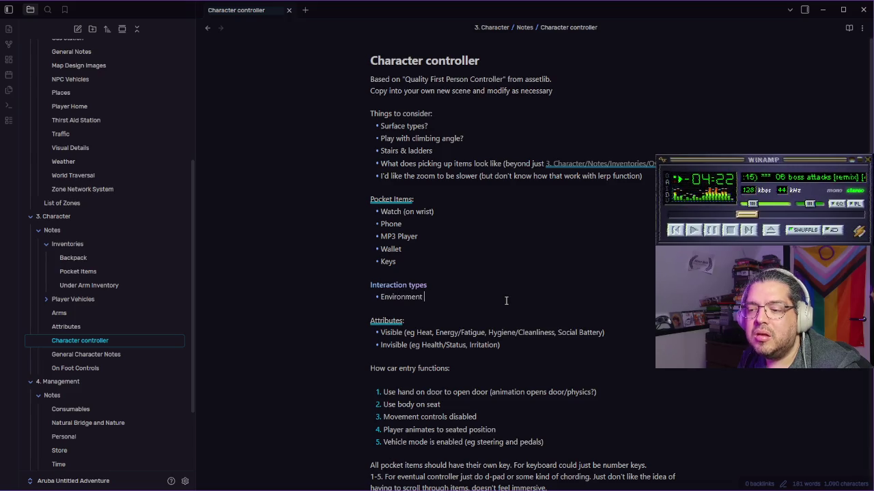
type("teraction (doors)")
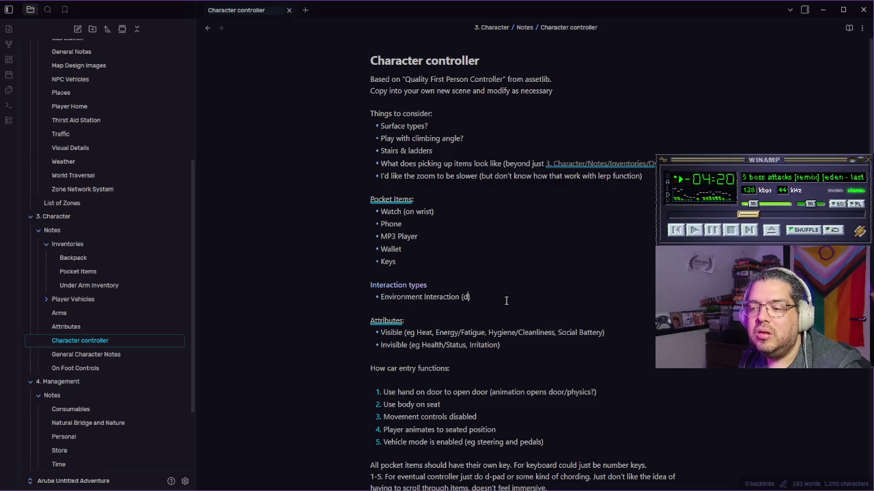
type("ight swi")
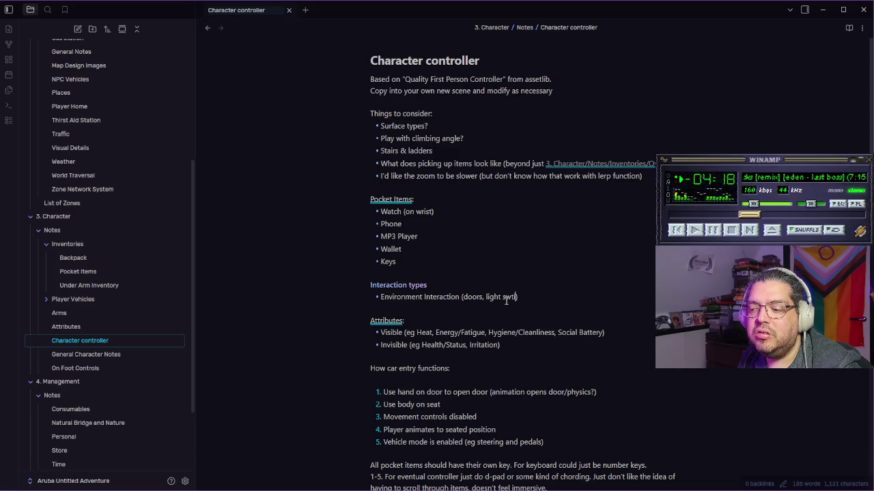
type("tches, etc")
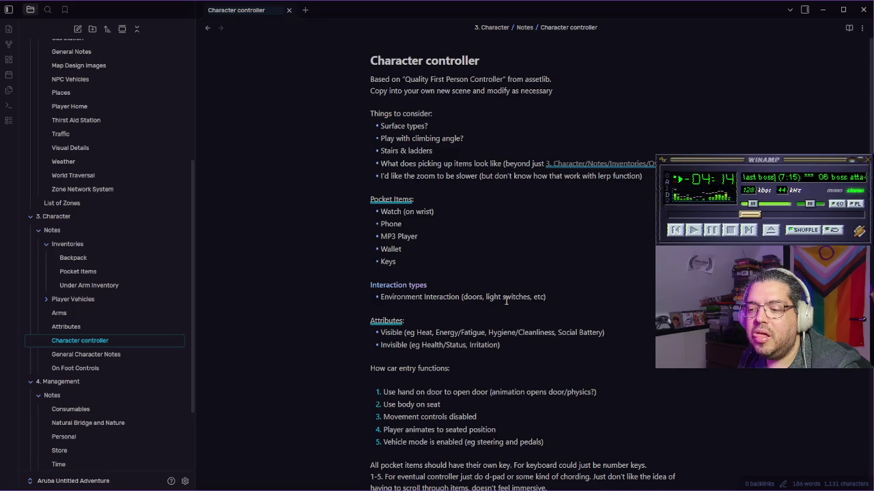
Step: Add Item Interaction (items you can pick up and maybe use) and Body Interaction (sit, sleep, etc) bullets
key("Return")
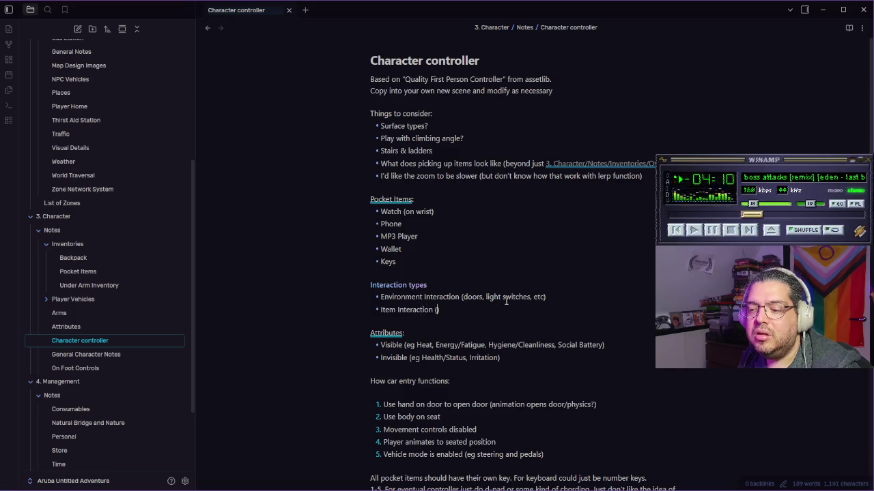
type("loose items you c")
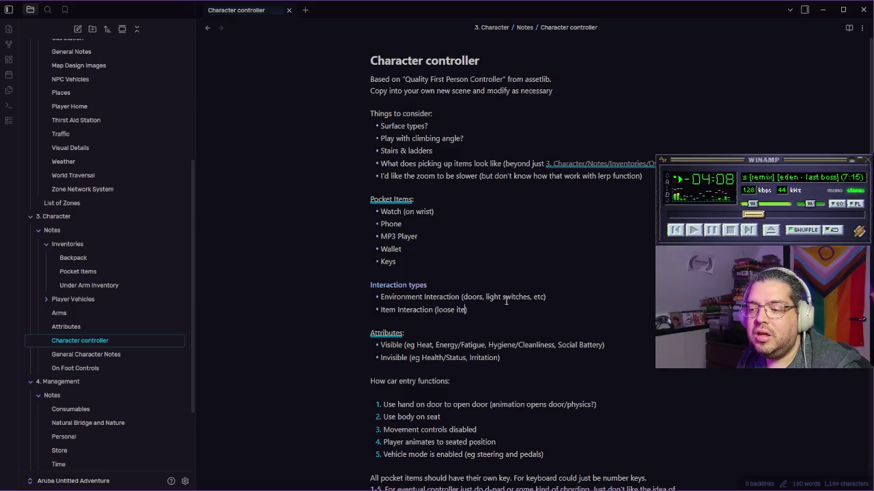
type("an pick ")
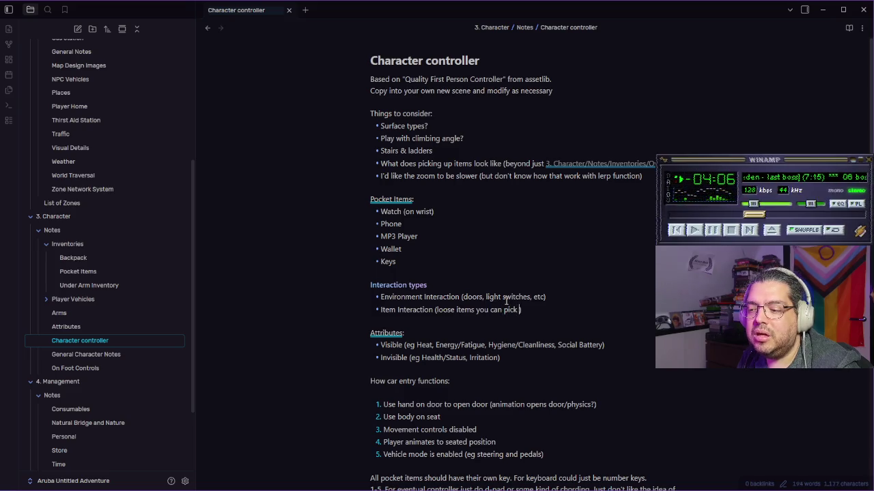
type("up and maybe use")
key("Return")
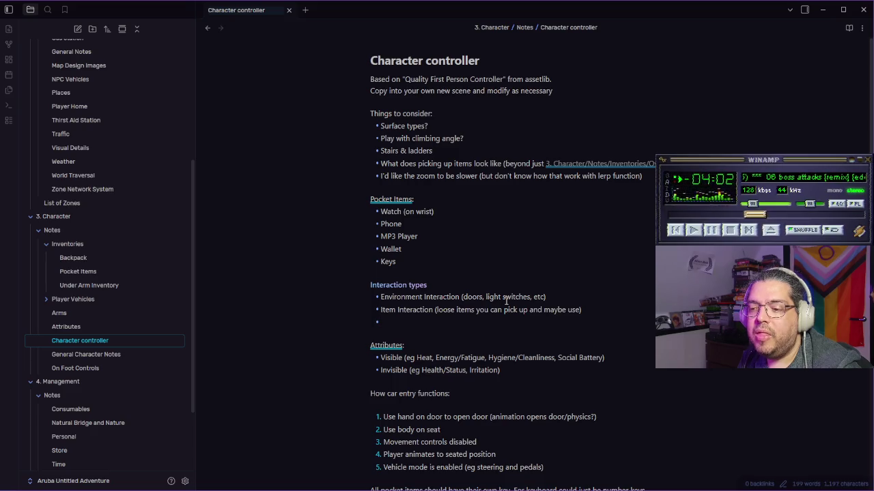
type("Body")
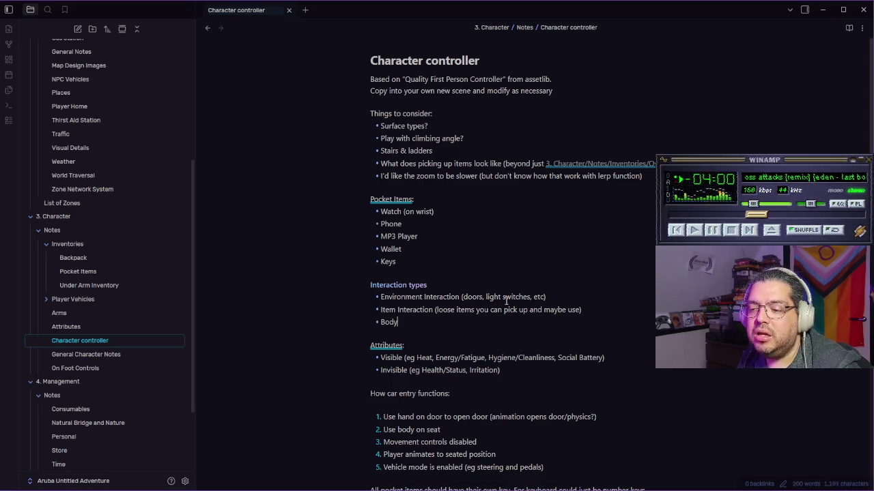
type(" Interaction (sit")
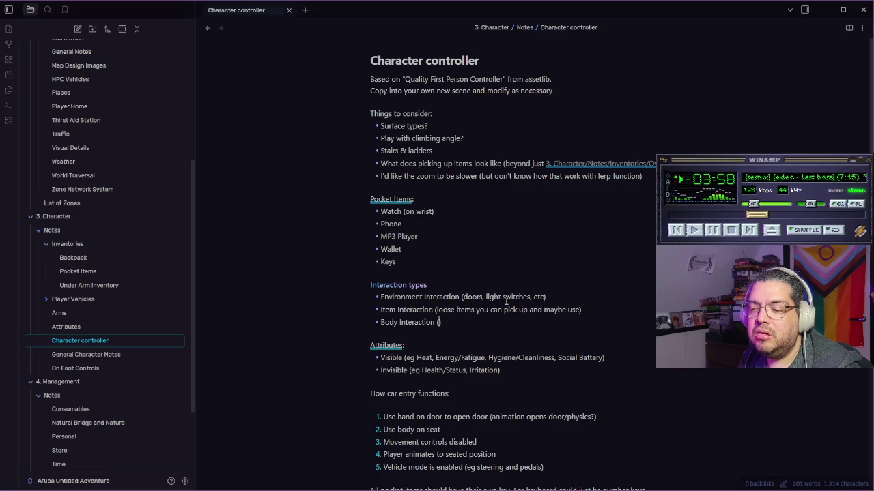
type(", sleep, etc")
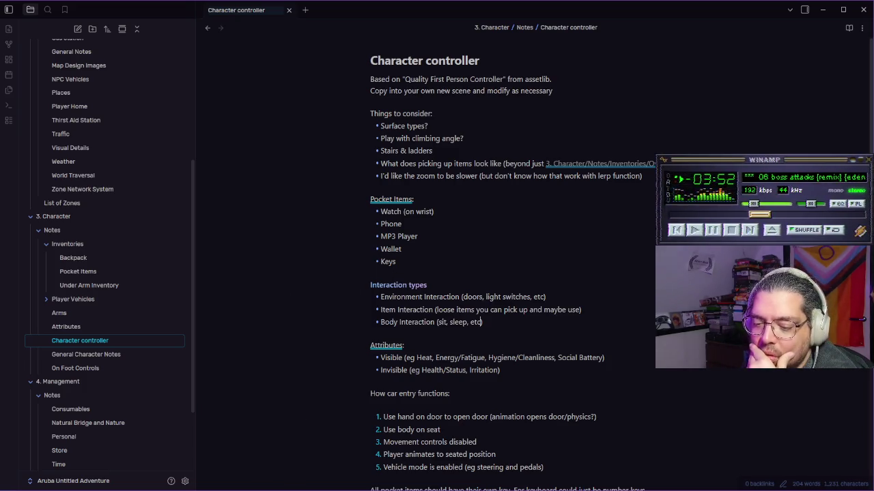
Step: Bring the Google Earth Chrome window forward and start a new tab
mouse_move(180, 490)
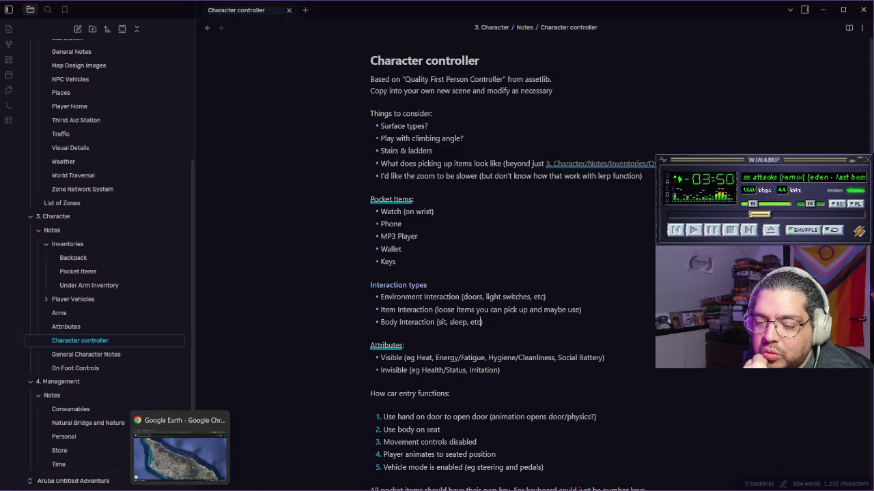
left_click(181, 451)
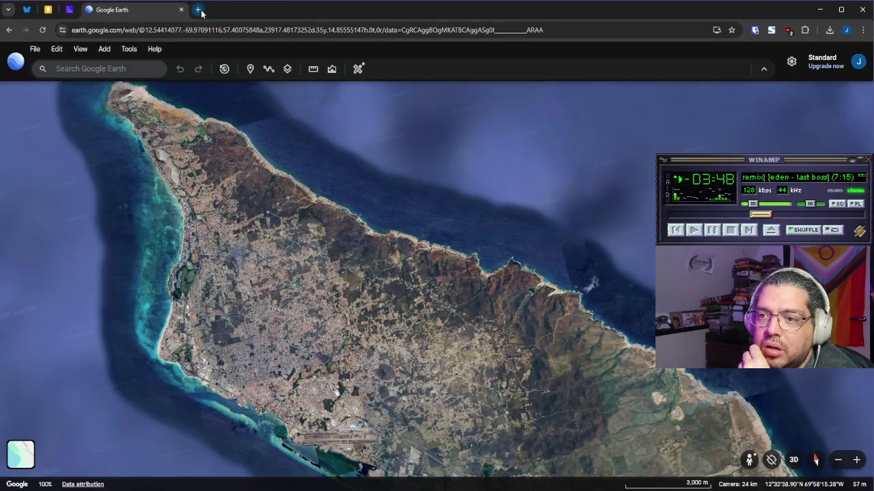
left_click(201, 10)
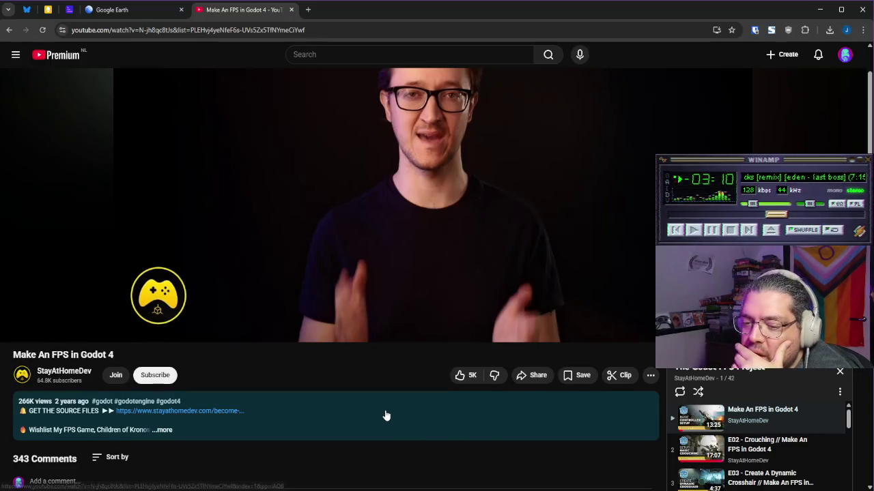
Step: Scroll The Godot FPS Project playlist and play episode 29, 'Setting Up Object Interaction In Godot'
scroll(391, 408, "up", 2)
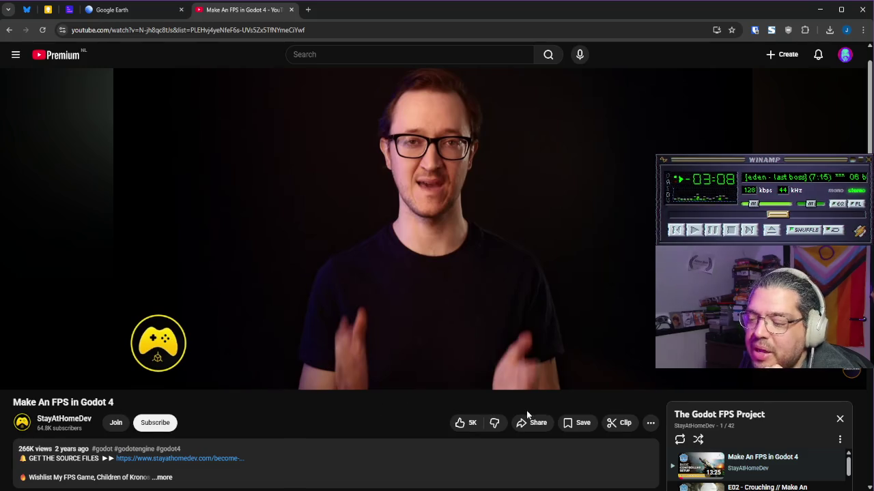
scroll(526, 410, "down", 3)
scroll(758, 399, "down", 5)
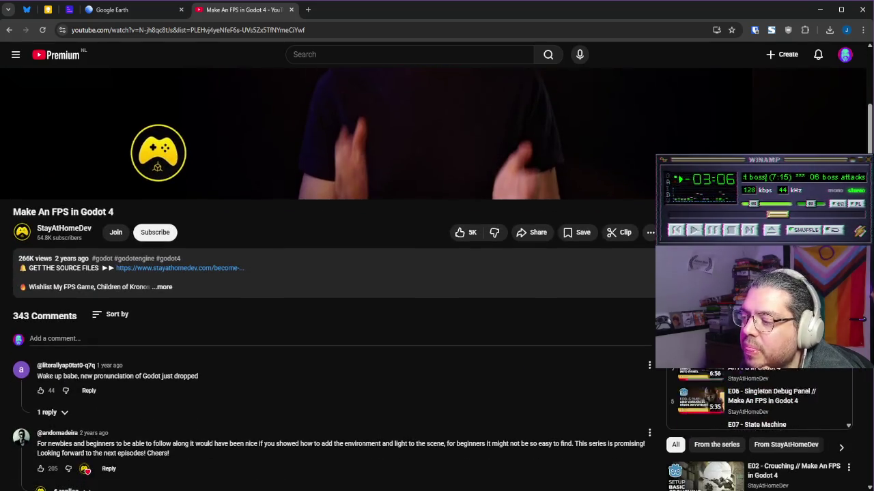
scroll(758, 403, "down", 4)
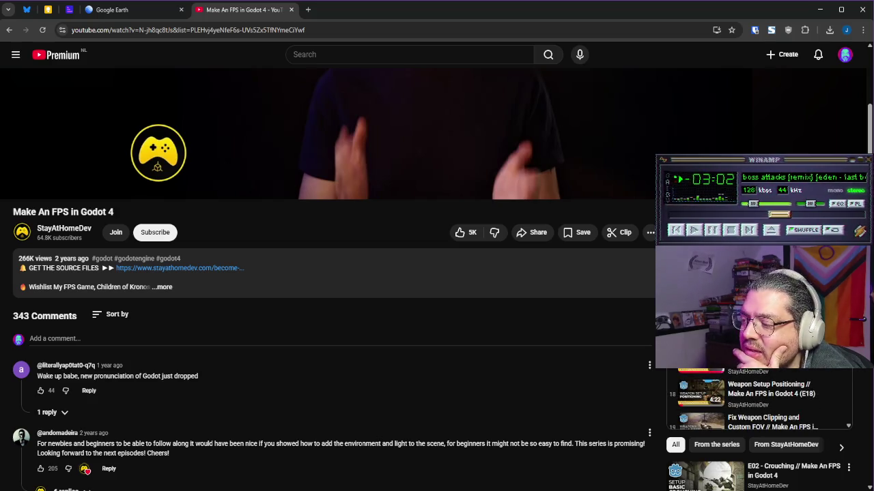
scroll(758, 399, "down", 1)
scroll(758, 399, "down", 3)
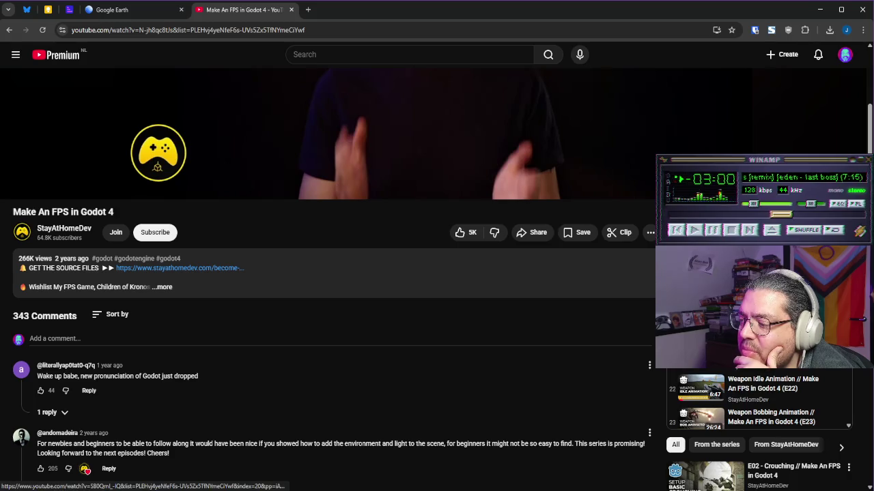
scroll(757, 400, "down", 3)
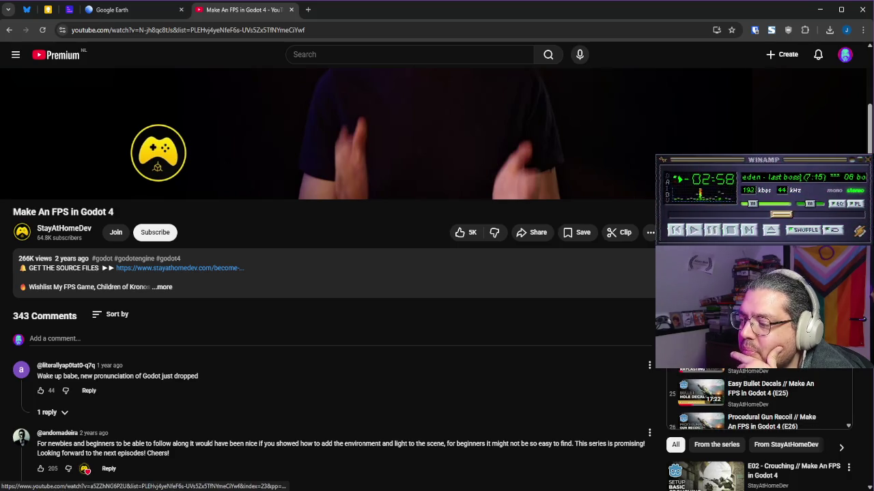
scroll(758, 399, "down", 1)
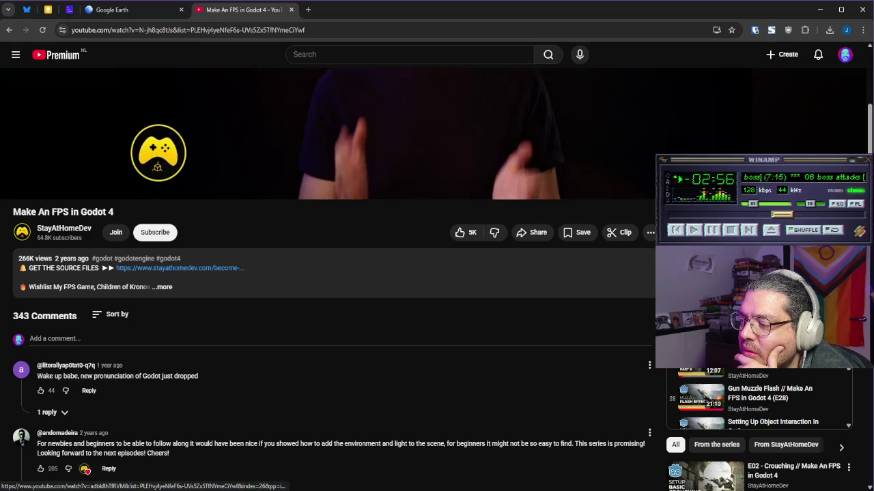
scroll(757, 399, "down", 3)
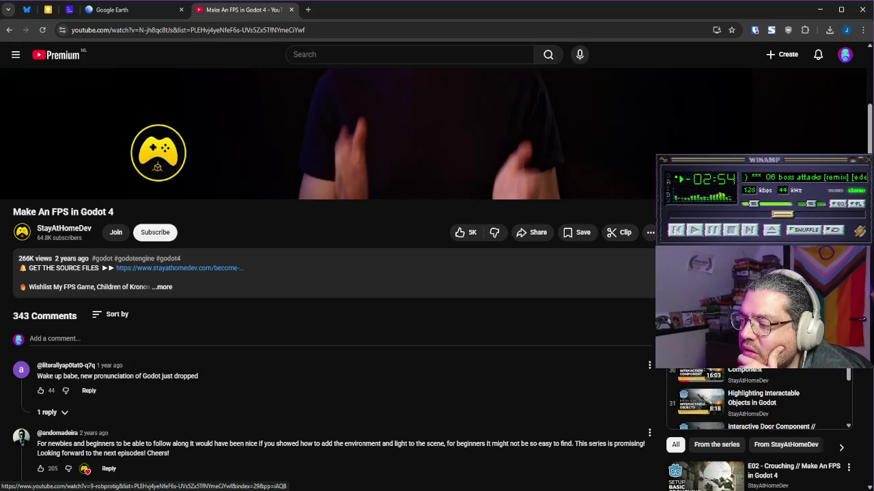
left_click(758, 340)
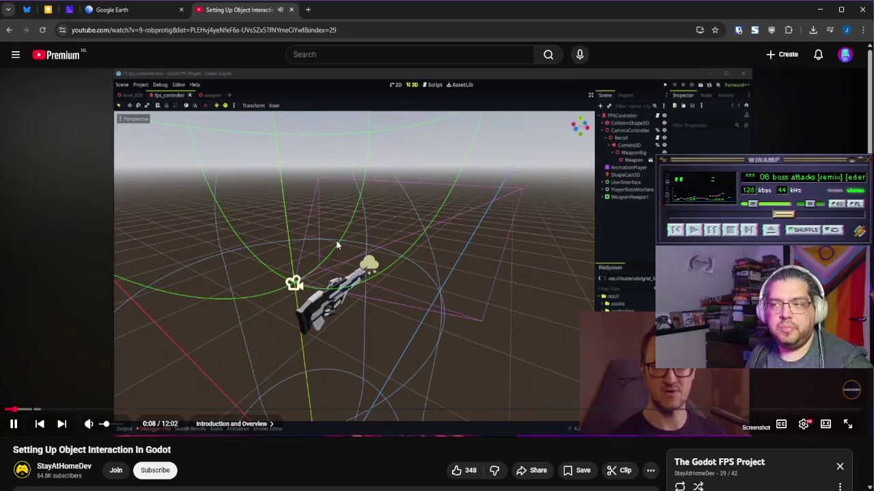
Step: Return the video player to default size and subscribe to the StayAtHomeDev channel
left_click(825, 425)
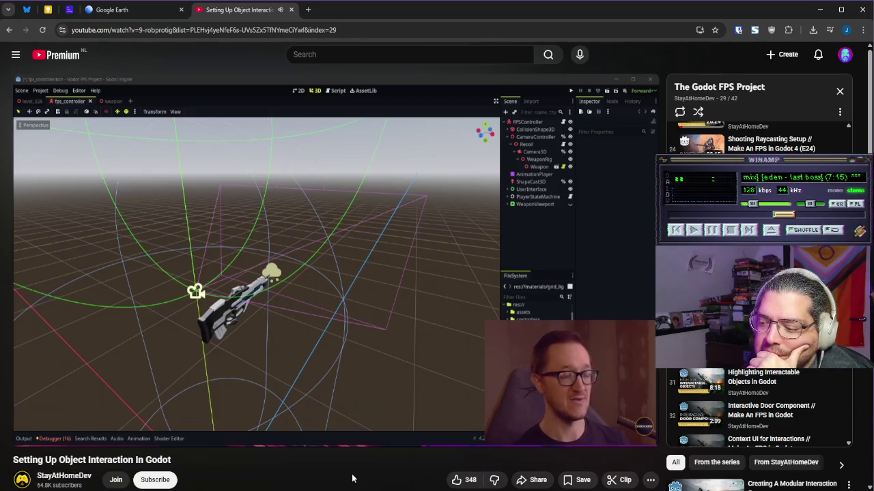
left_click(155, 479)
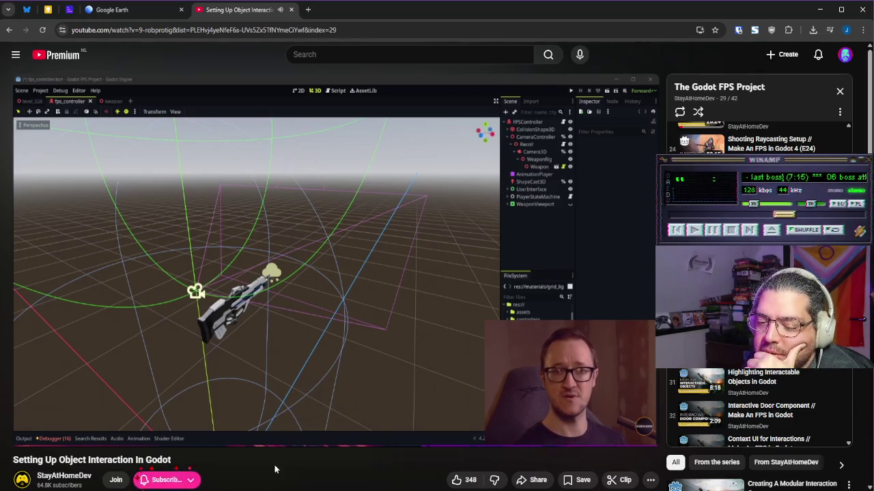
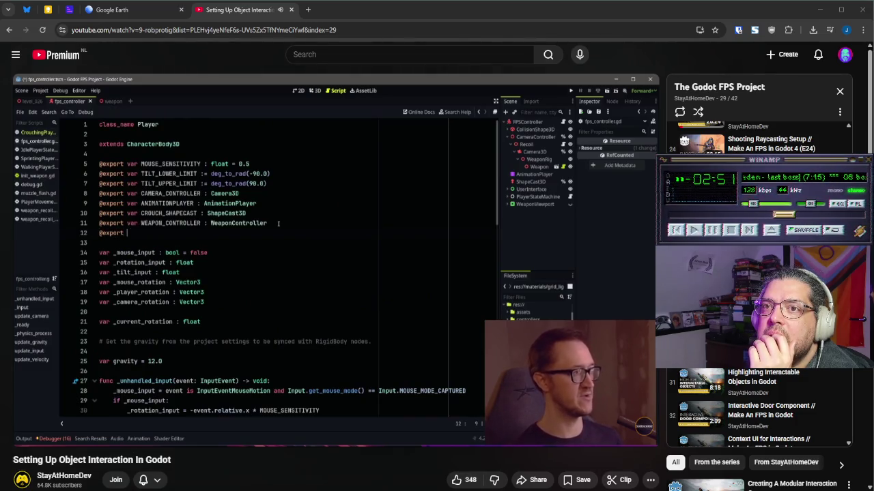
Step: Pause the tutorial on the interact_distance export line and bring Godot back to the front
mouse_move(349, 91)
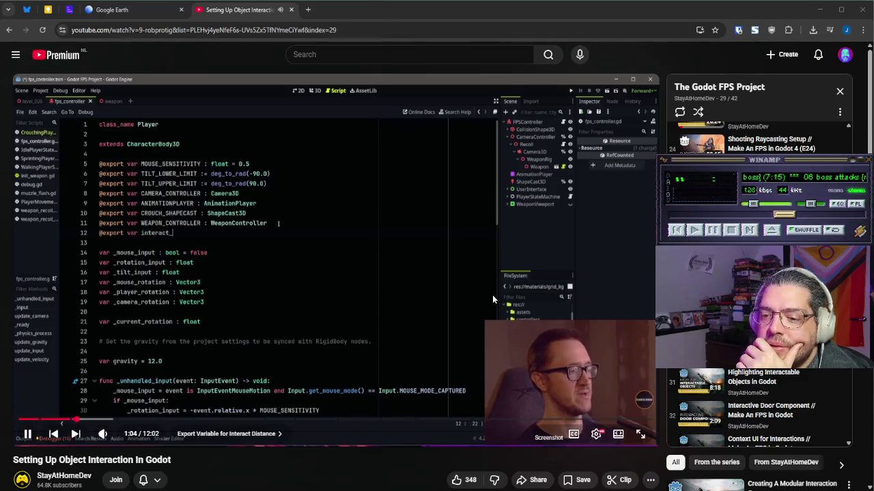
left_click(417, 273)
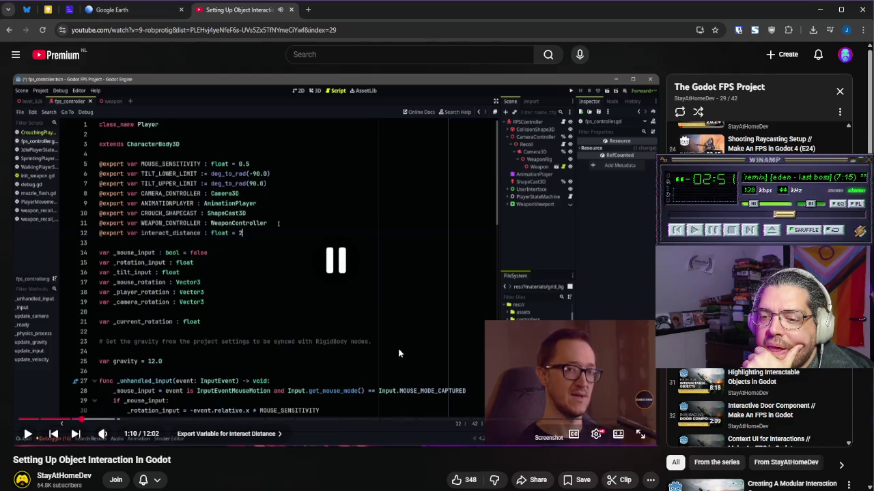
mouse_move(404, 490)
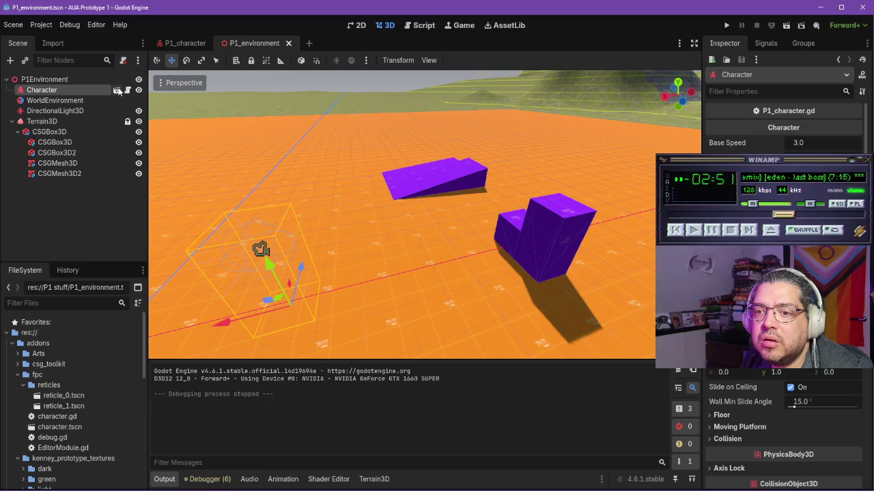
Step: Open P1_character.gd from the P1_character scene and start a new line after default_reticle
left_click(180, 42)
left_click(127, 79)
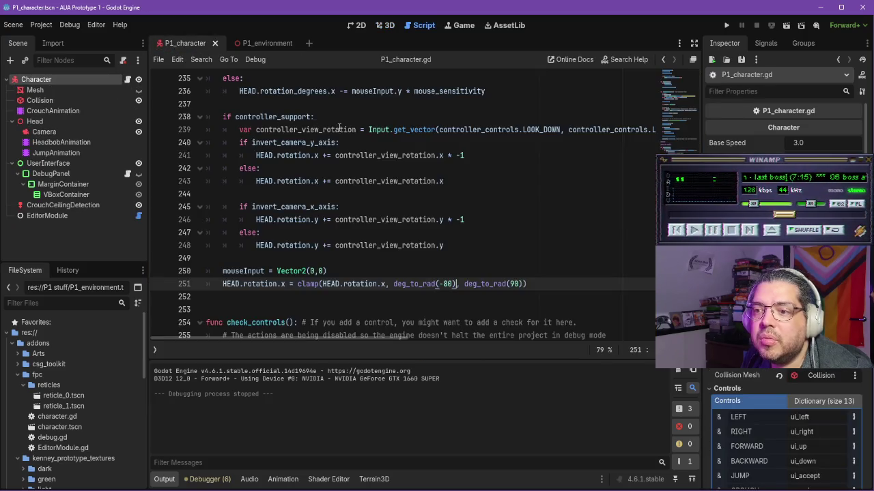
scroll(341, 177, "up", 20)
scroll(330, 232, "down", 1)
scroll(329, 232, "down", 4)
left_click(342, 271)
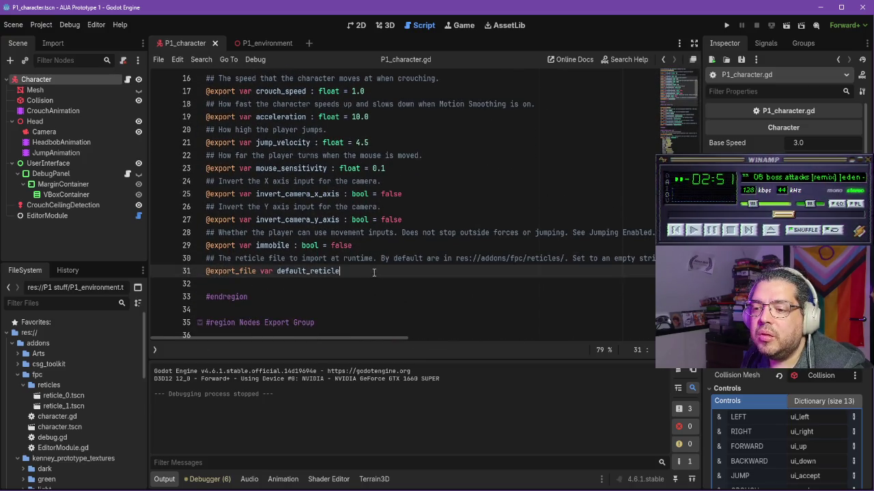
key("Return")
type("##")
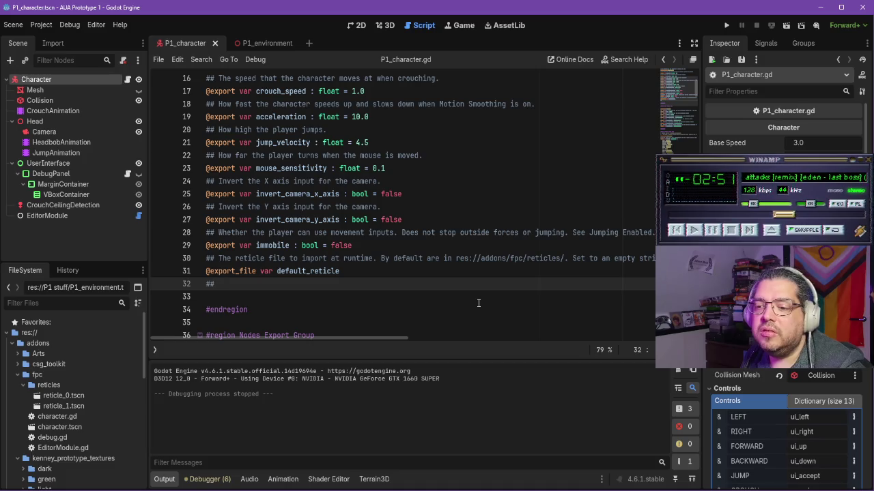
Step: Write the comment 'Distance of interact raycast', checking the tutorial for its wording
type(" Distance of")
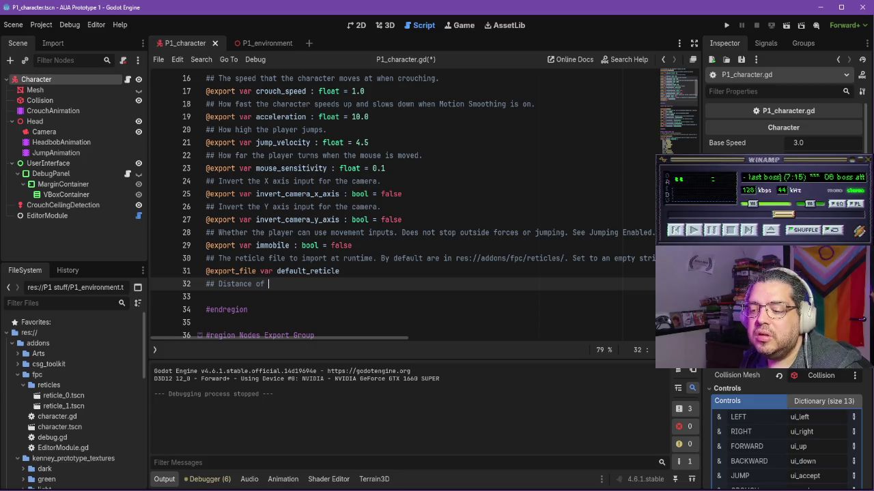
mouse_move(182, 489)
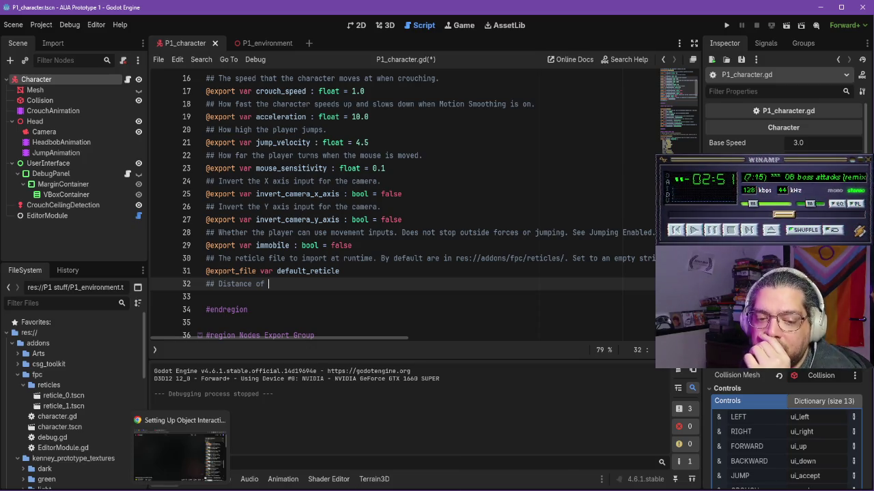
left_click(179, 451)
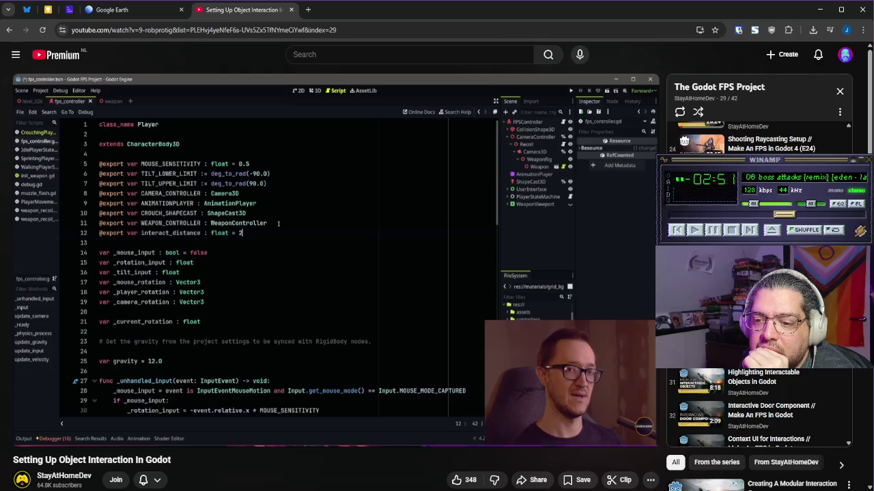
key("alt+Tab")
type("interact ray")
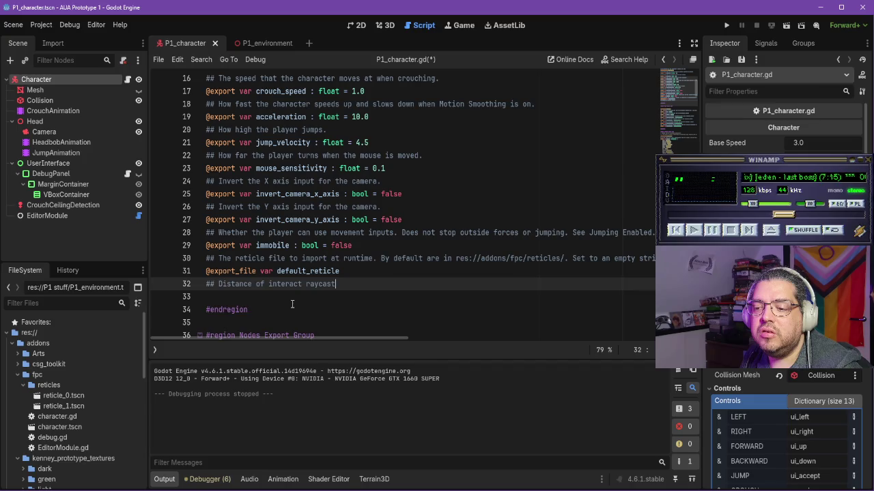
key("Return")
type("@expo")
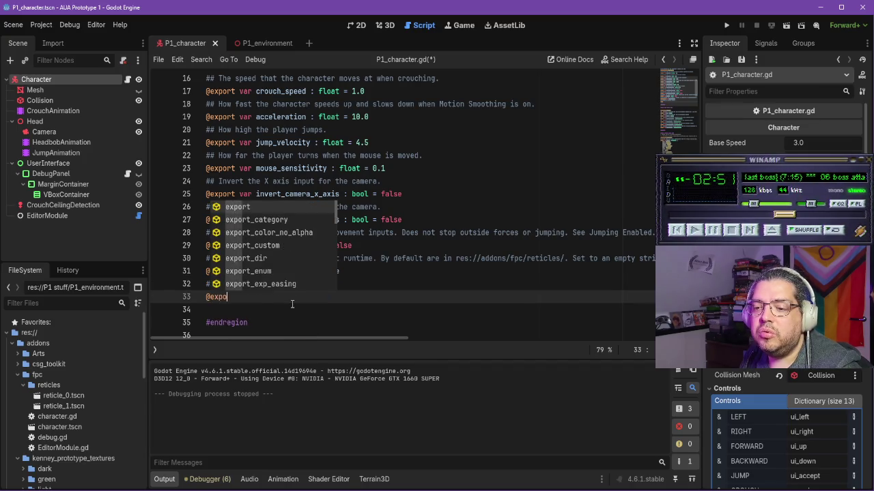
type("rt")
key("Escape")
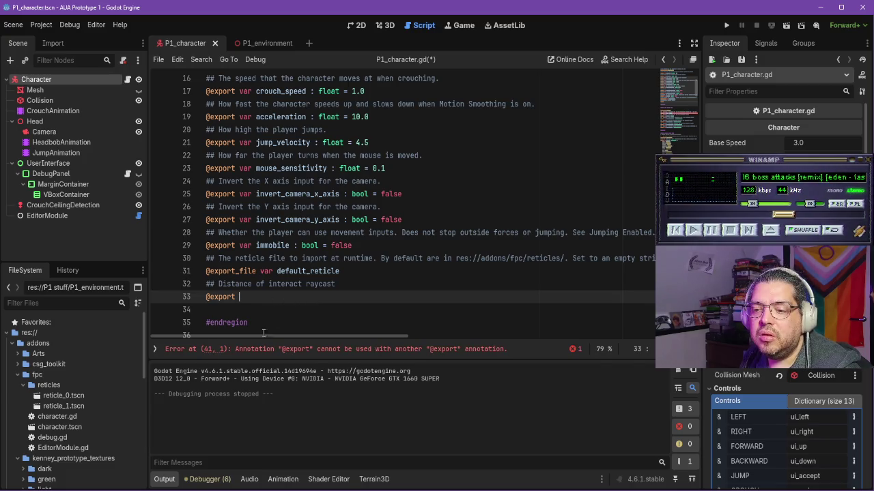
key("alt+Tab")
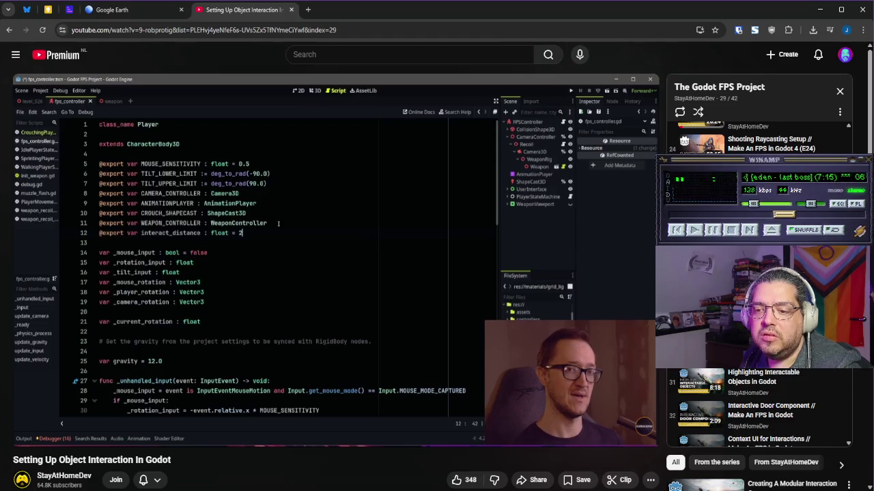
key("alt+Tab")
type("ar")
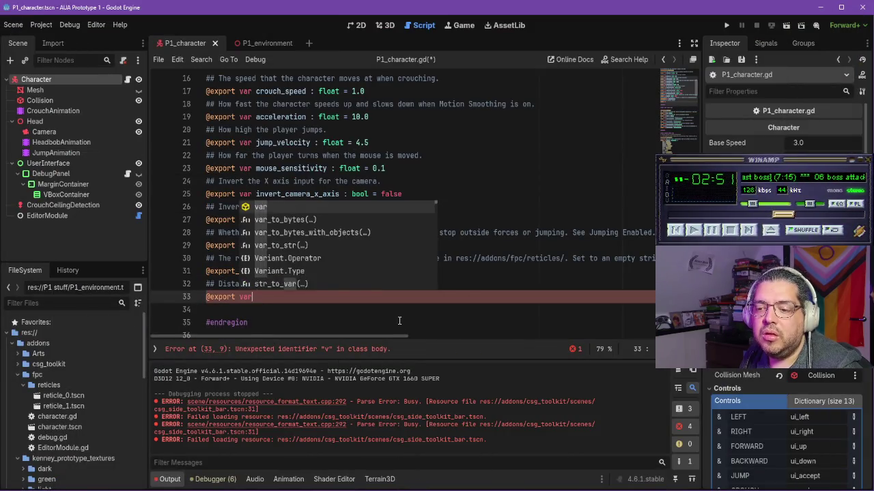
type(" interact")
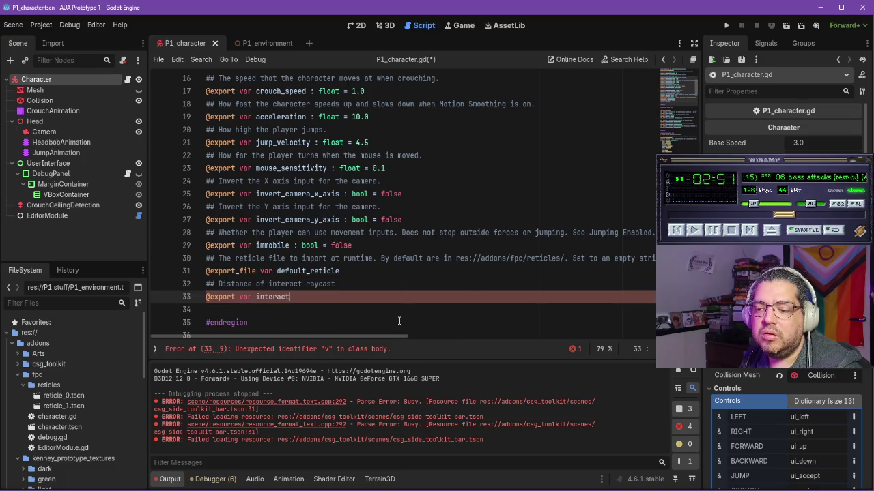
type("_distance")
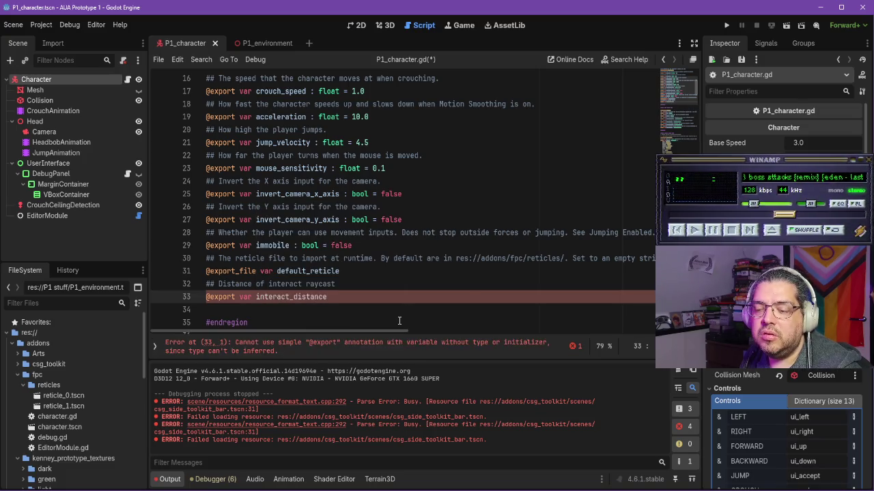
type(" : float = 2")
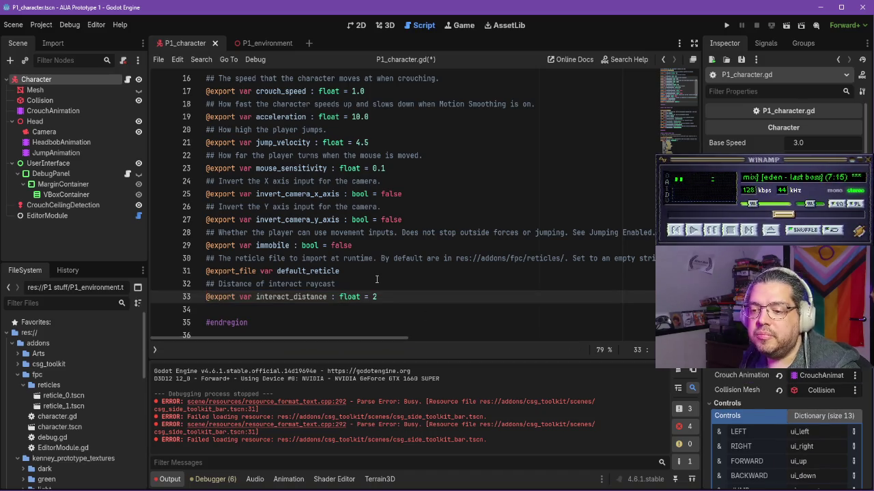
left_click(377, 280)
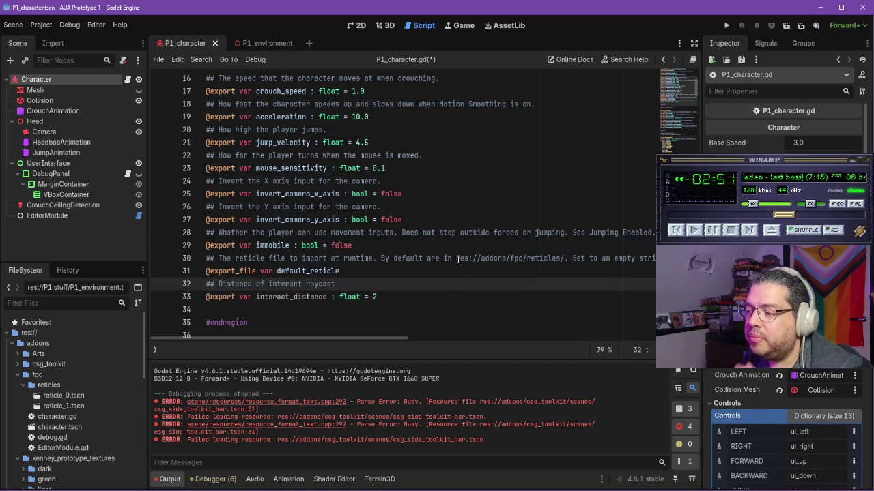
key("alt+Tab")
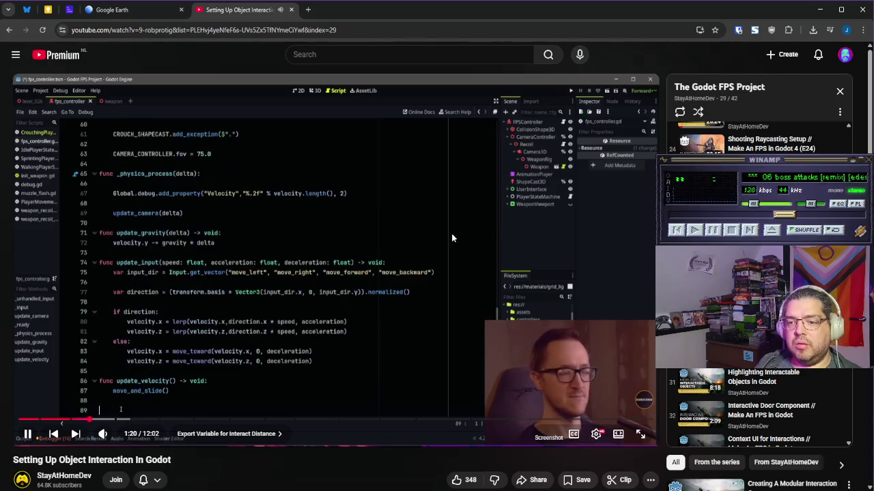
Step: Skip the tutorial ahead and open a new line after the mouseInput variable
left_click(448, 376)
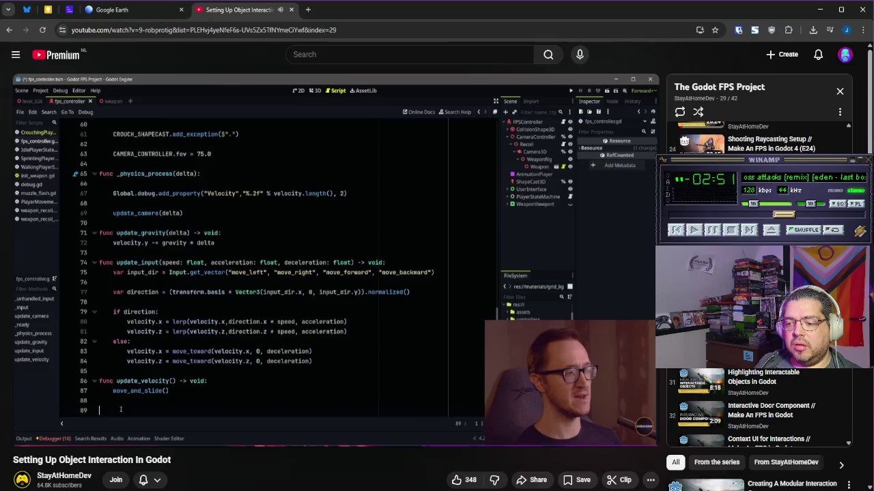
key("alt+Tab")
scroll(325, 273, "down", 14)
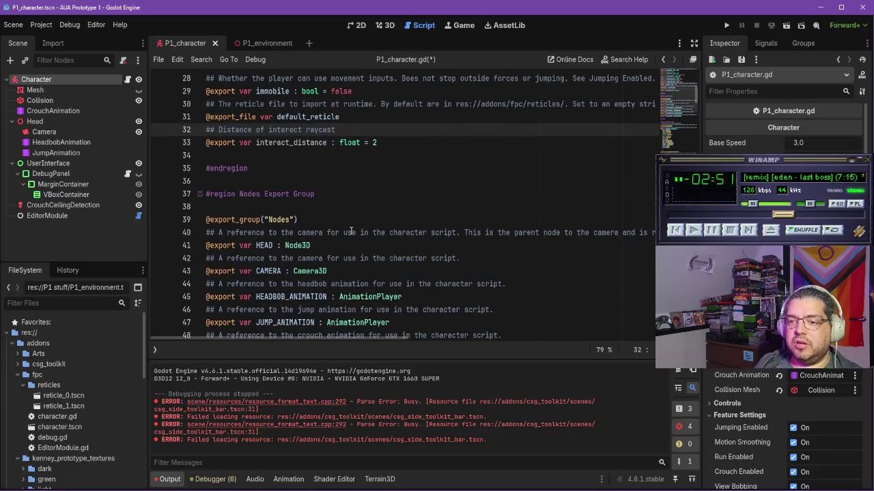
scroll(356, 233, "down", 13)
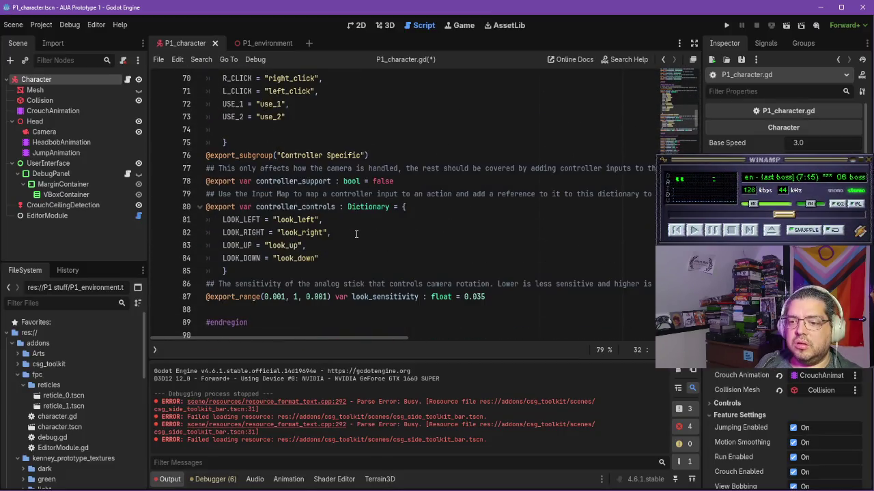
scroll(364, 223, "down", 7)
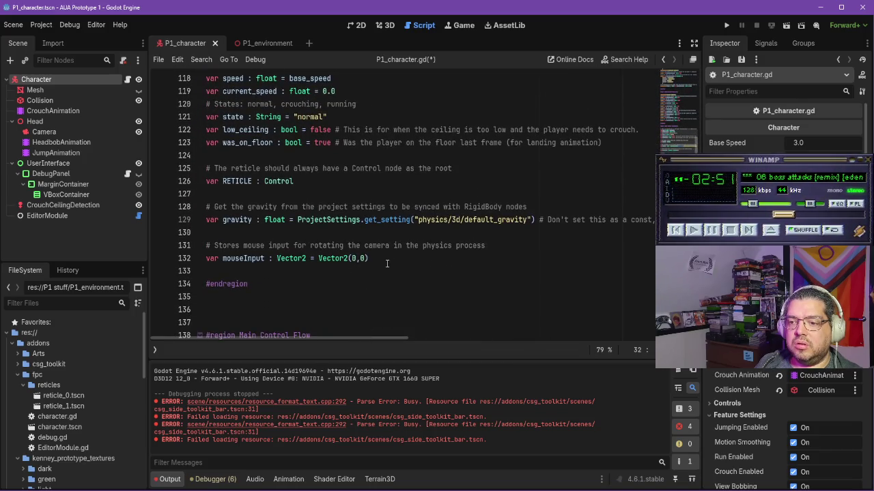
left_click(391, 266)
key("Return")
key("Return")
Step: Write the comment '# Result of the interact raycast', rewinding the tutorial to confirm it
type("#")
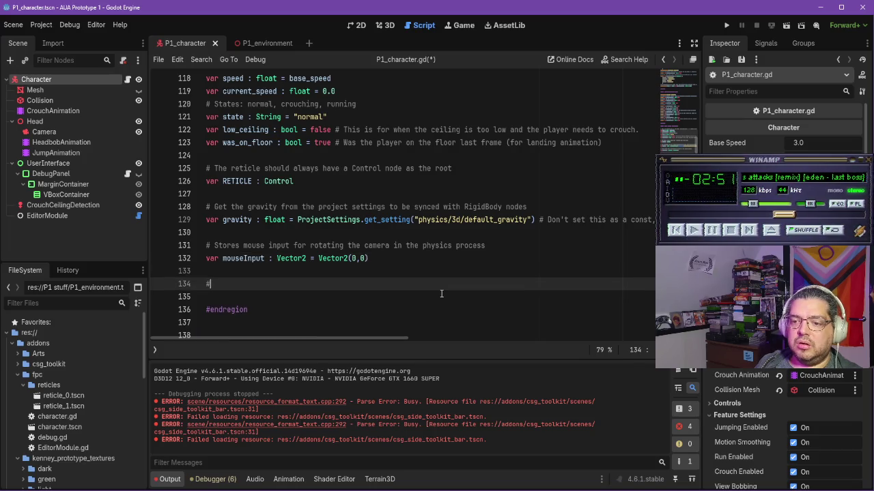
type(" Result")
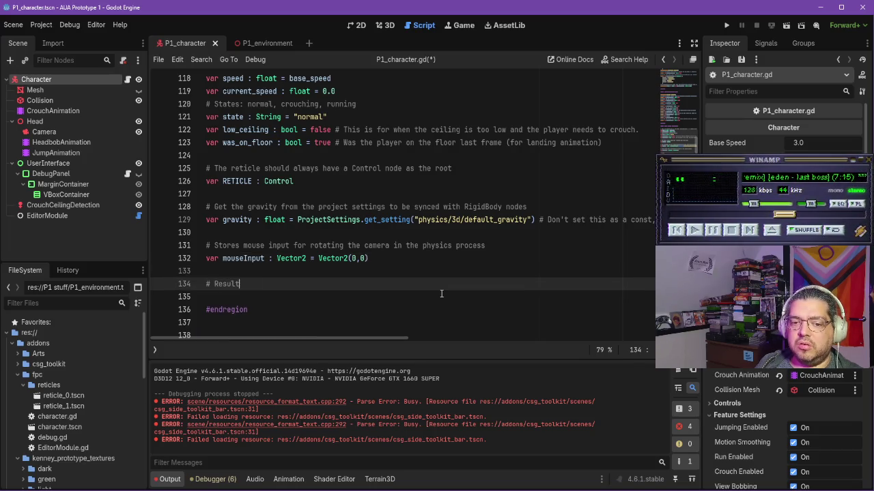
type("s o the resul")
key("BackSpace")
key("BackSpace")
key("BackSpace")
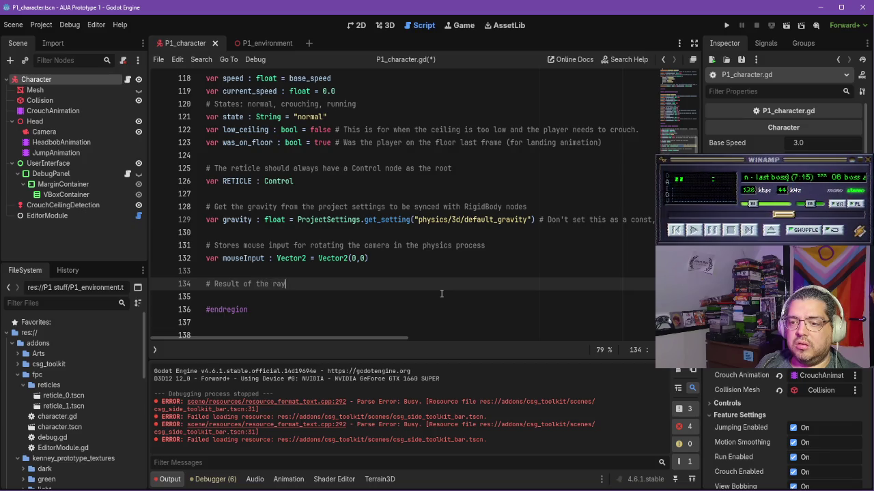
type("interact raycast")
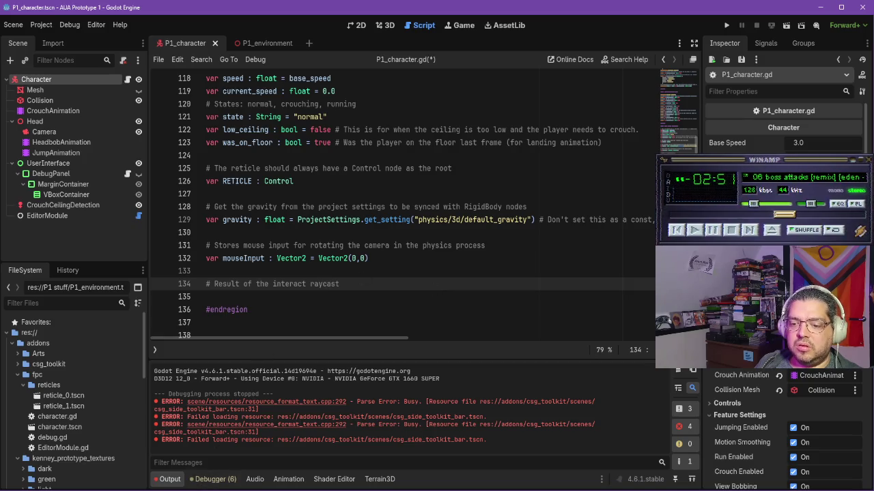
key("alt+Tab")
key("Left")
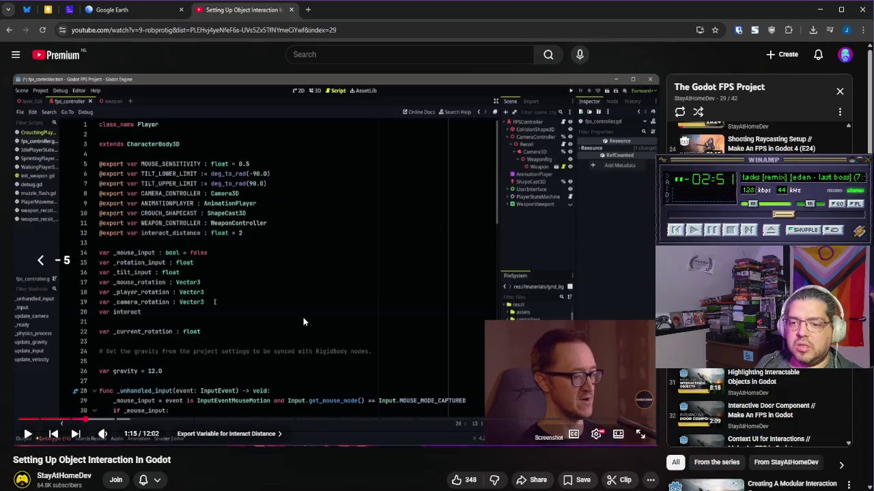
key("space")
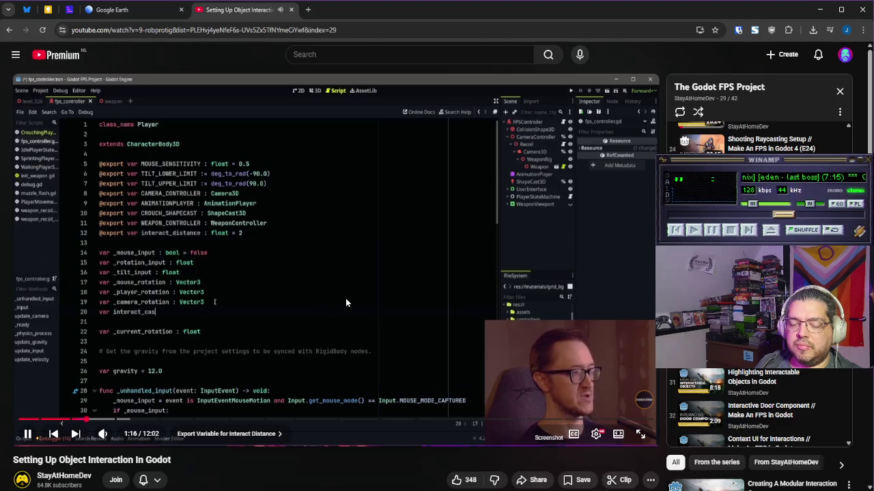
key("space")
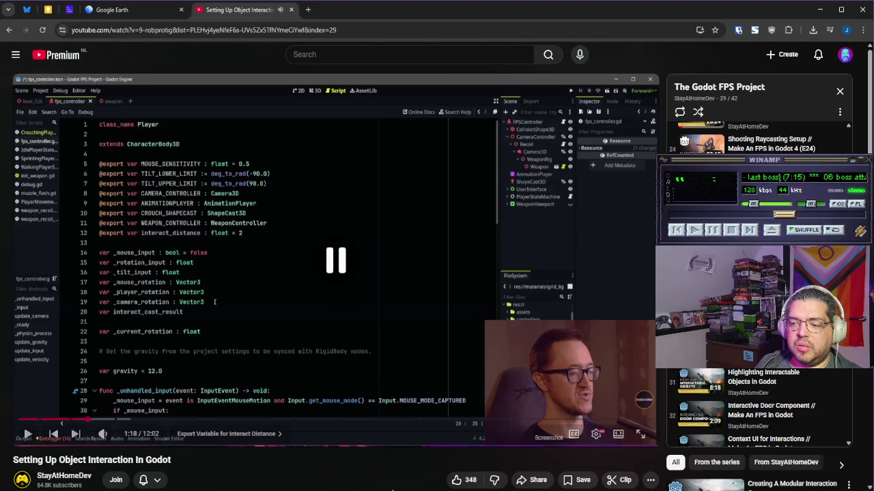
mouse_move(403, 490)
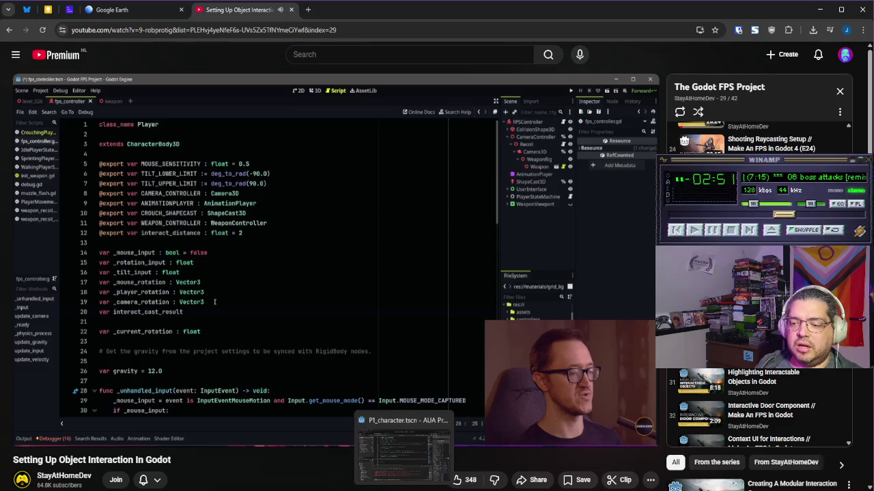
left_click(403, 451)
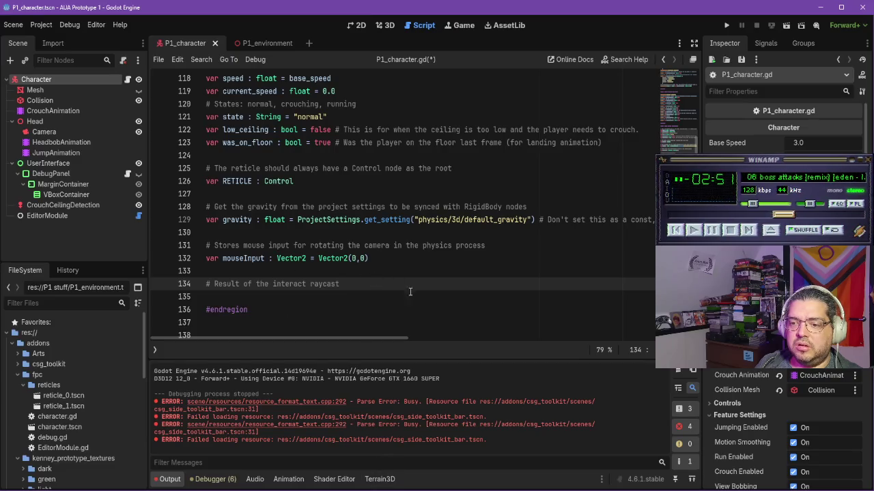
Step: Begin the interact_cast_result variable below the comment and resume the tutorial
key("Return")
type("var intr")
key("BackSpace")
key("BackSpace")
type("eract_cas")
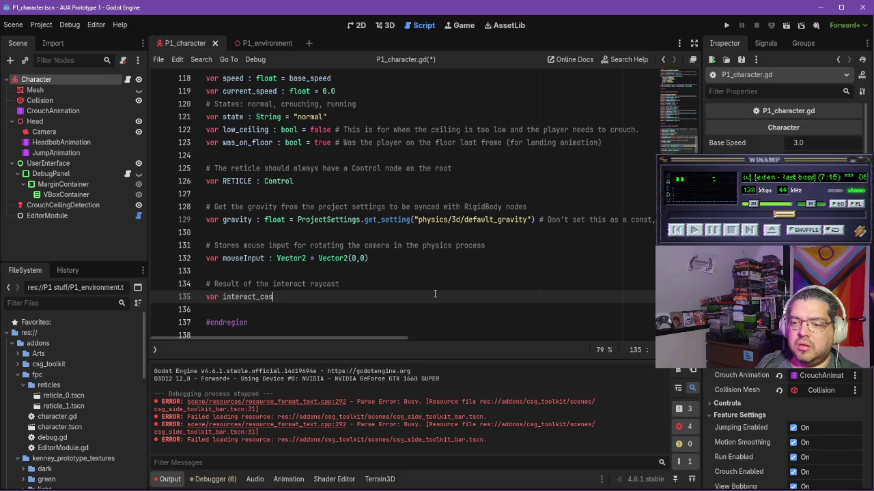
type("eus")
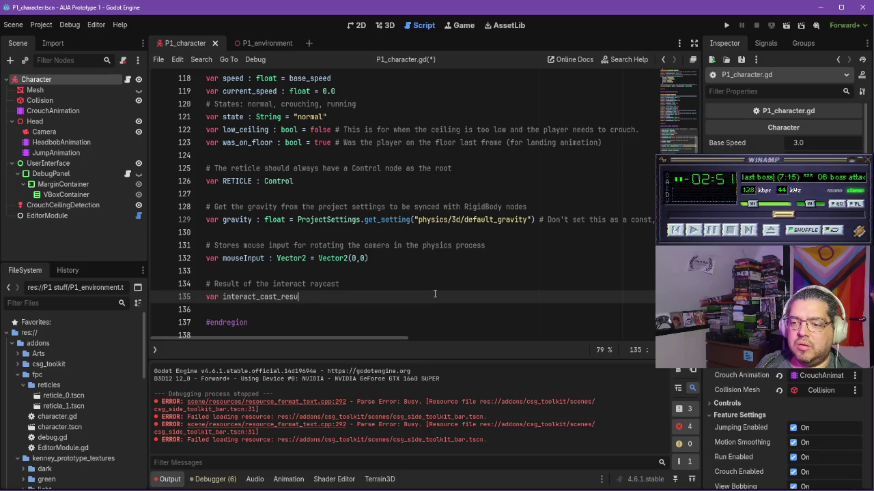
key("alt+Tab")
left_click(374, 324)
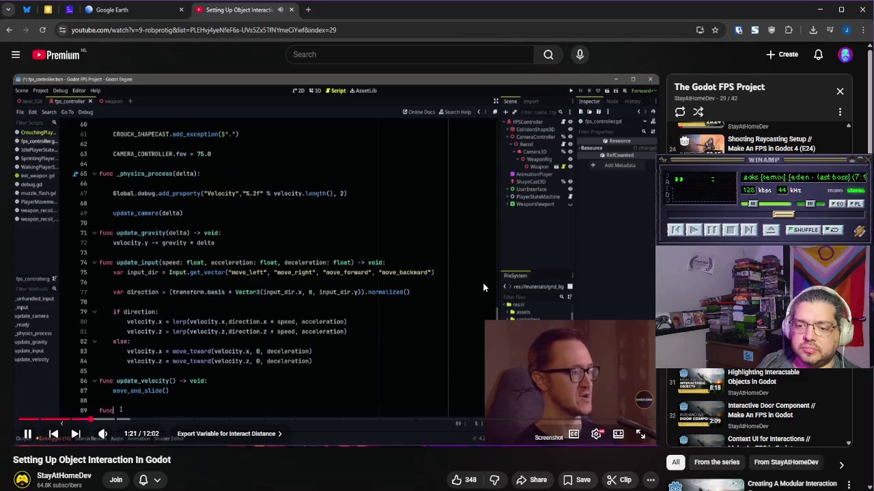
Step: Pause the tutorial on its new interact() function stub and switch back to Godot
left_click(433, 336)
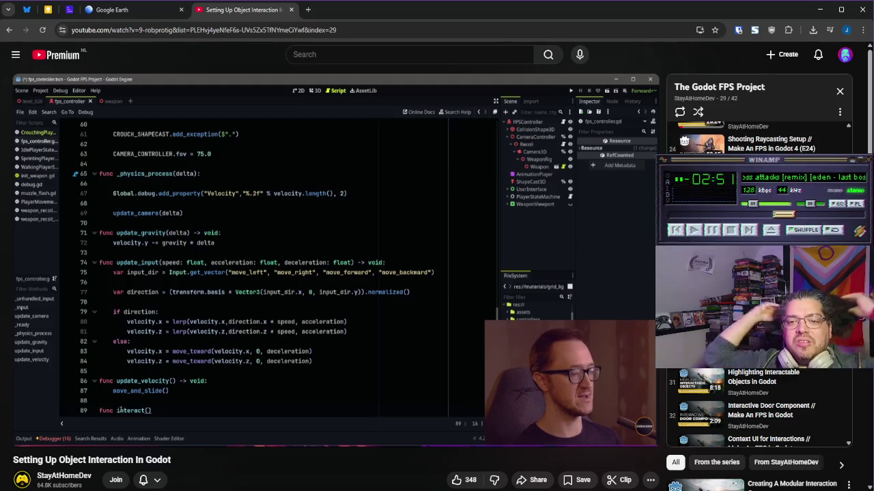
key("alt+Tab")
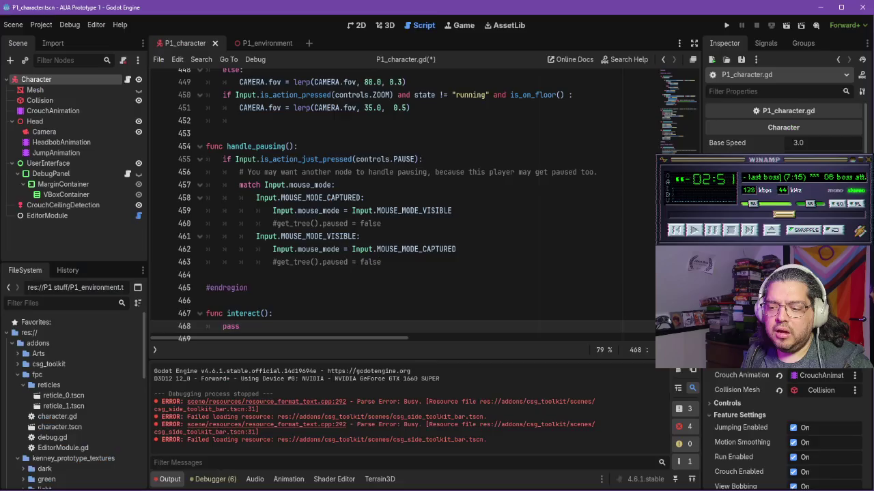
Step: Insert an interact_cast() function with a pass body right after #endregion
left_click(299, 291)
key("Return")
key("Return")
type("func inter")
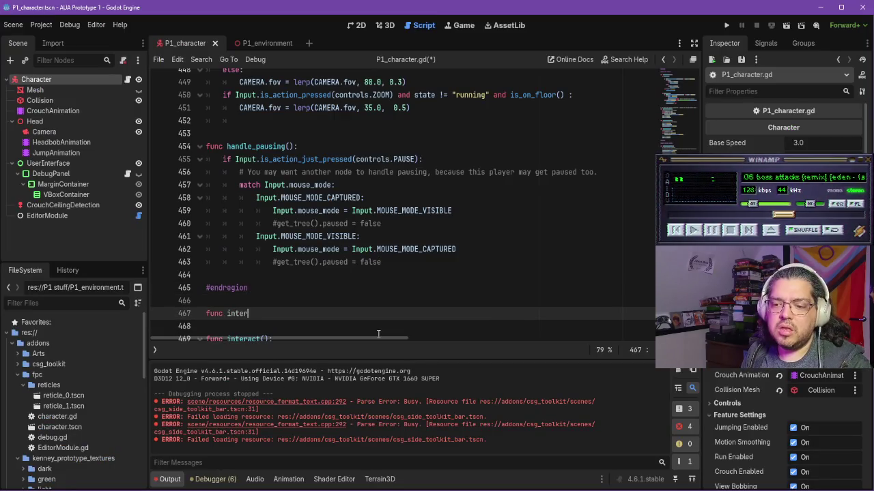
type("():")
key("Return")
type("pass")
key("alt+Tab")
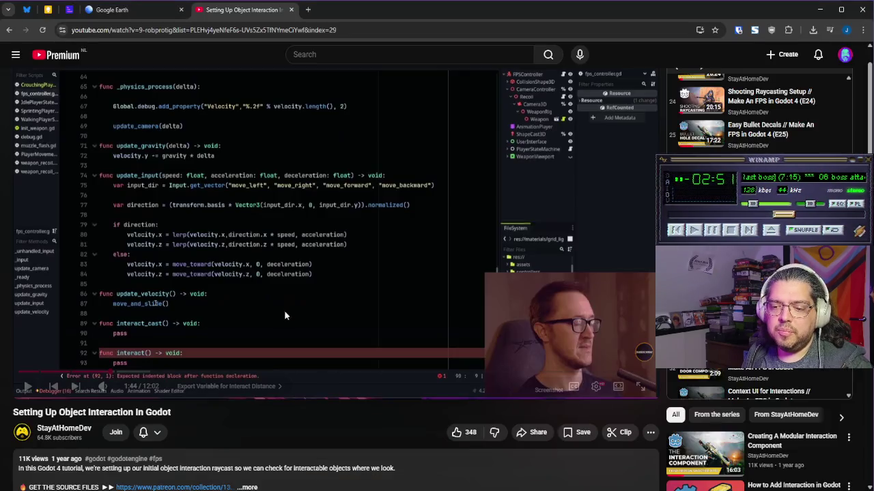
Step: Play and pause the tutorial until its interact_cast camera variable line appears, then return to Godot
left_click(284, 285)
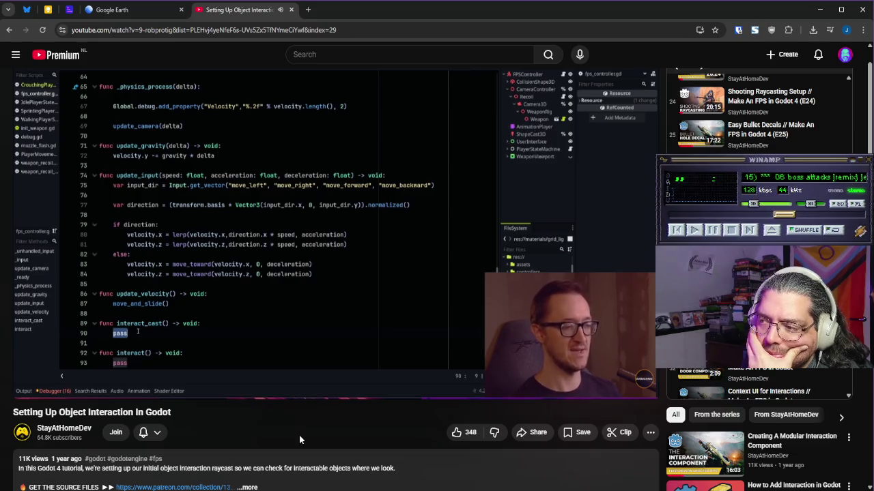
scroll(391, 311, "up", 1)
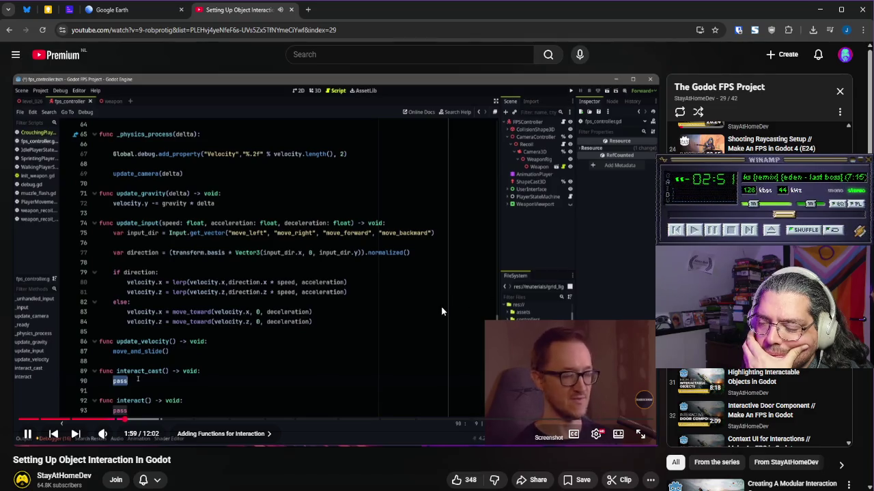
left_click(417, 311)
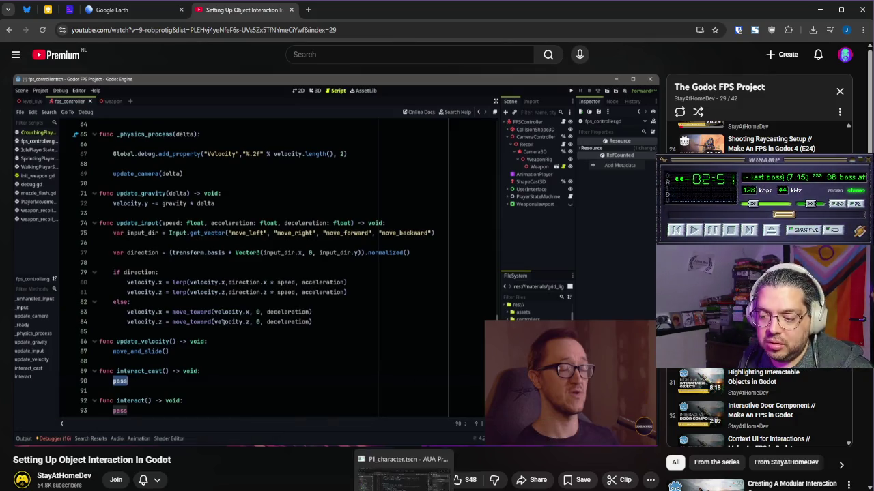
left_click(337, 276)
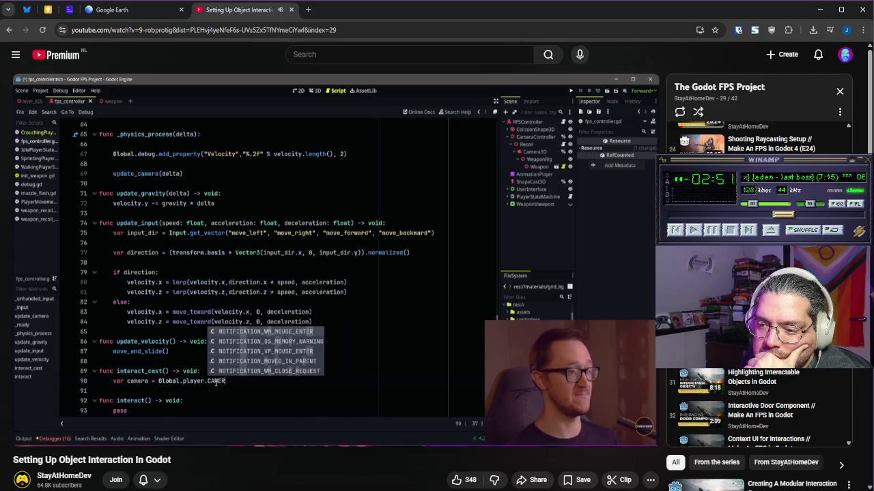
left_click(433, 285)
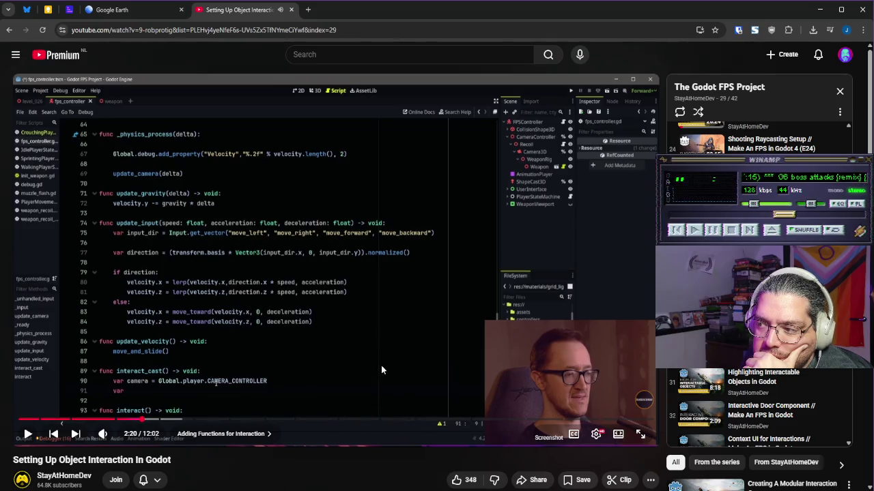
mouse_move(402, 490)
left_click(402, 468)
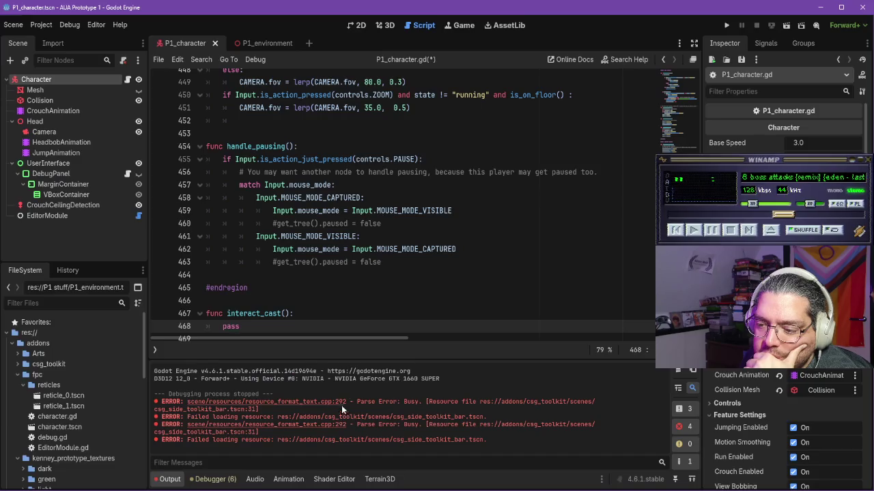
scroll(301, 313, "down", 2)
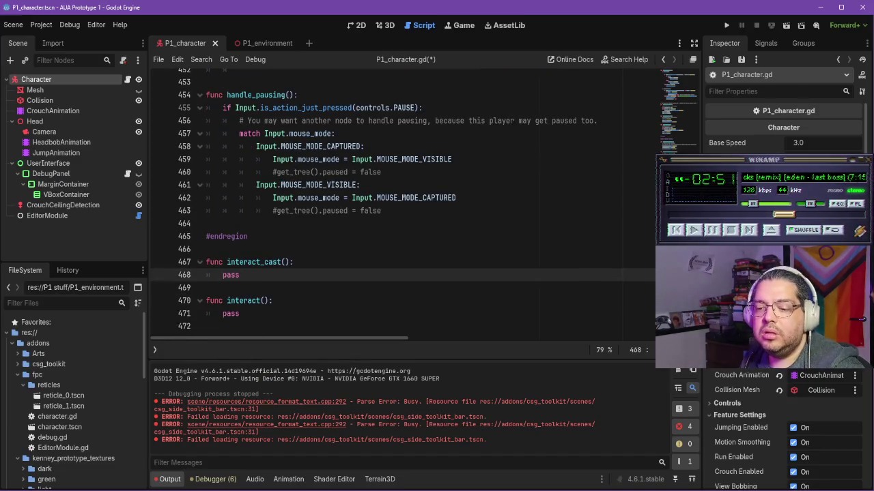
Step: Try a Global reference inside interact_cast, then delete it after checking the tutorial
key("Return")
type("Globa")
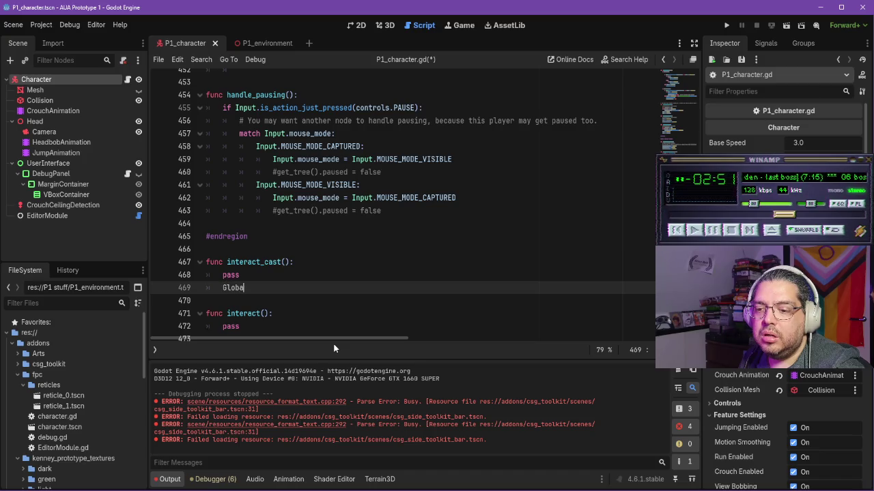
key("BackSpace")
key("BackSpace")
key("BackSpace")
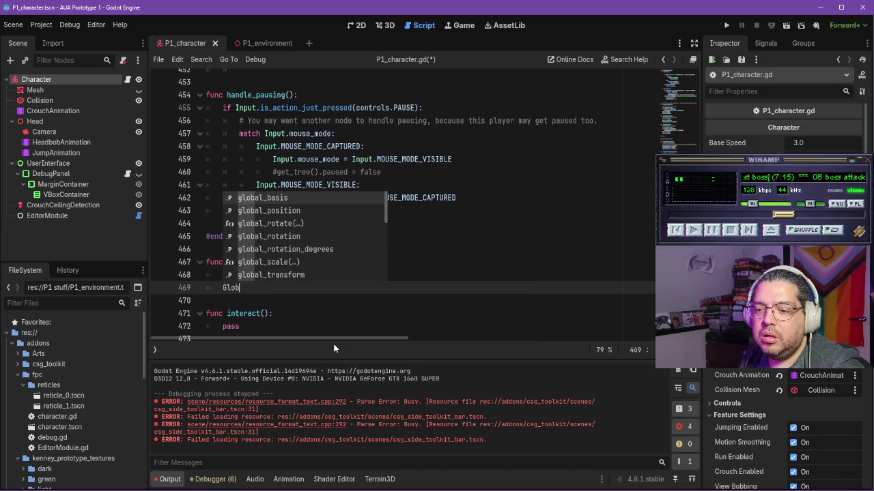
type("obal.")
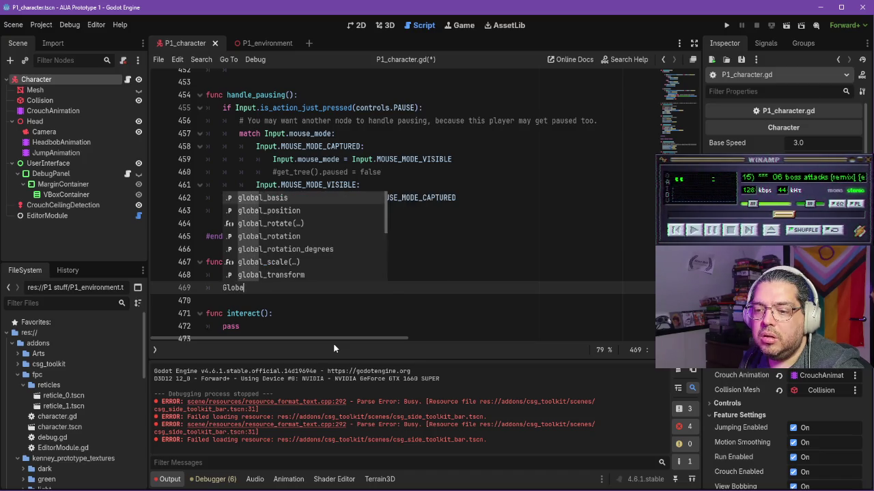
key("Escape")
key("BackSpace")
key("BackSpace")
key("BackSpace")
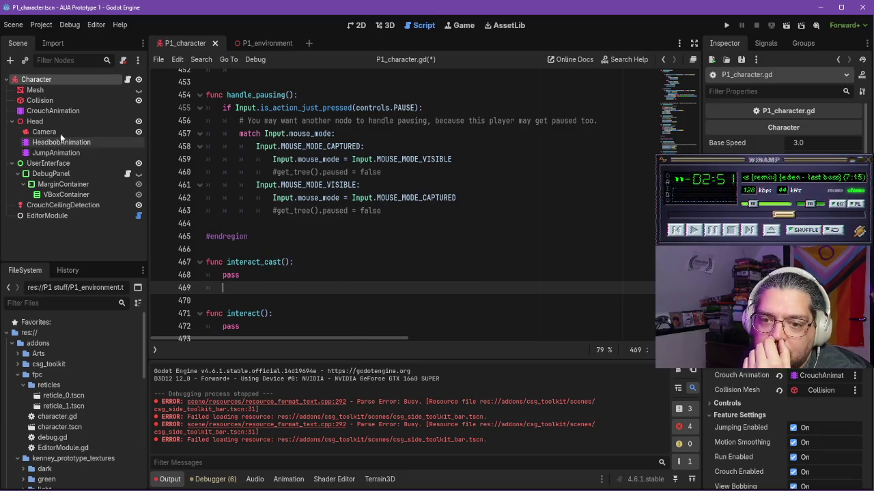
key("alt+Tab")
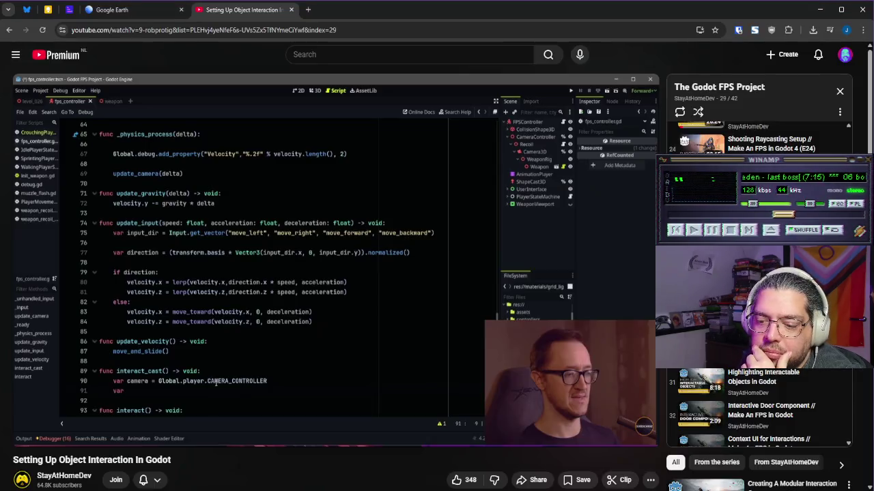
key("alt+Tab")
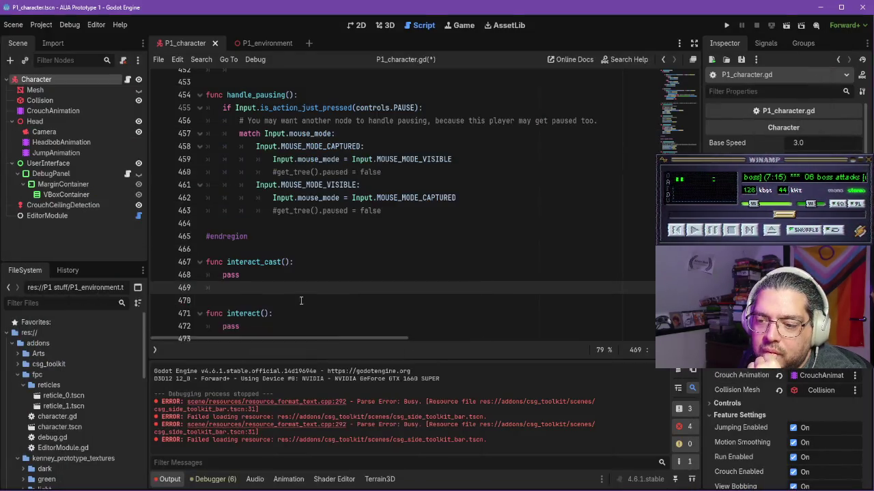
Step: Replace pass with 'var camera = $Head/Camera' via autocomplete and resume the tutorial
key("BackSpace")
key("BackSpace")
key("BackSpace")
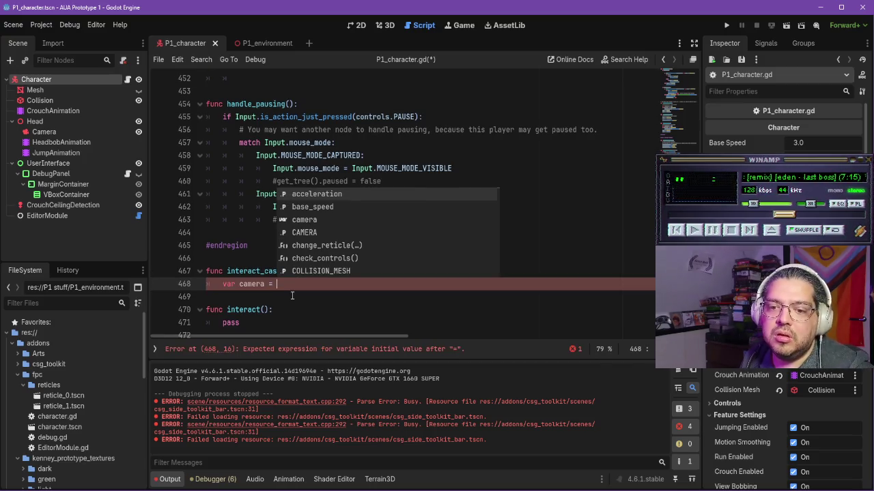
type("#$")
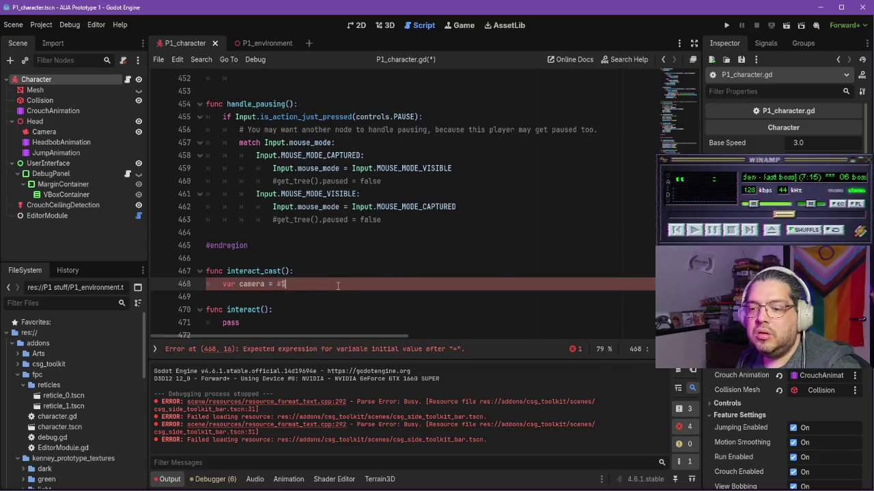
key("BackSpace")
key("BackSpace")
type("$.")
key("BackSpace")
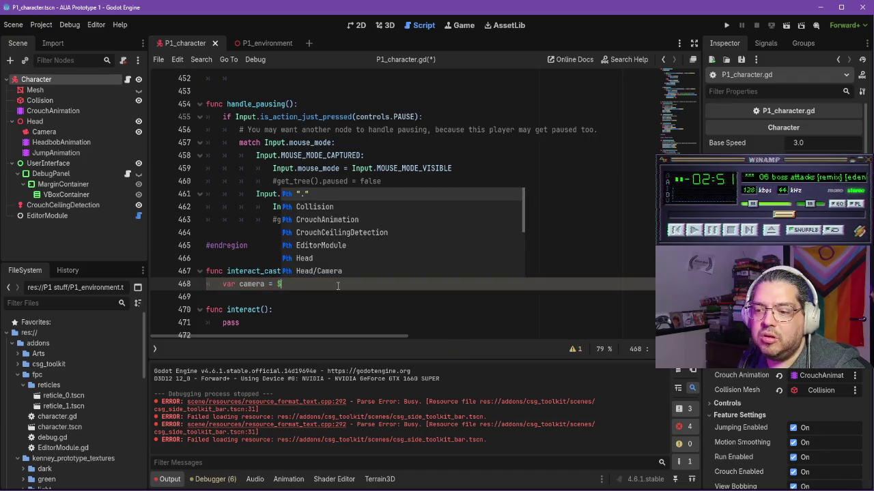
type("hea")
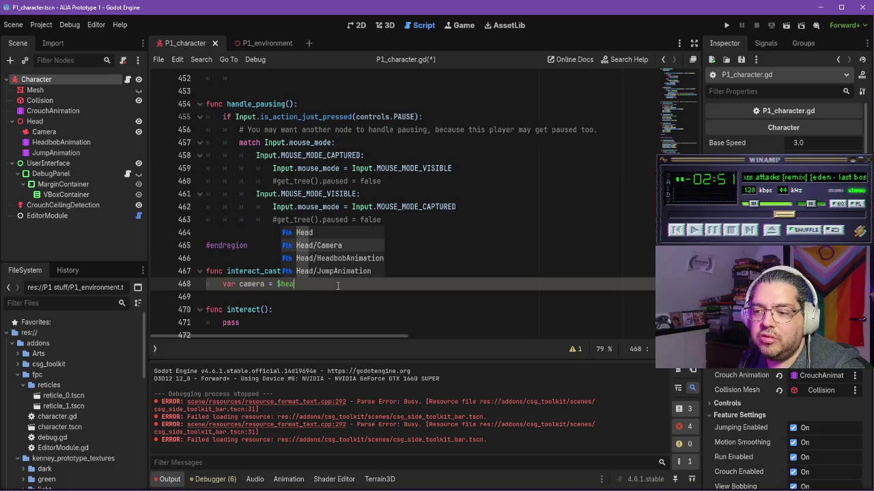
key("Down")
key("Return")
key("Return")
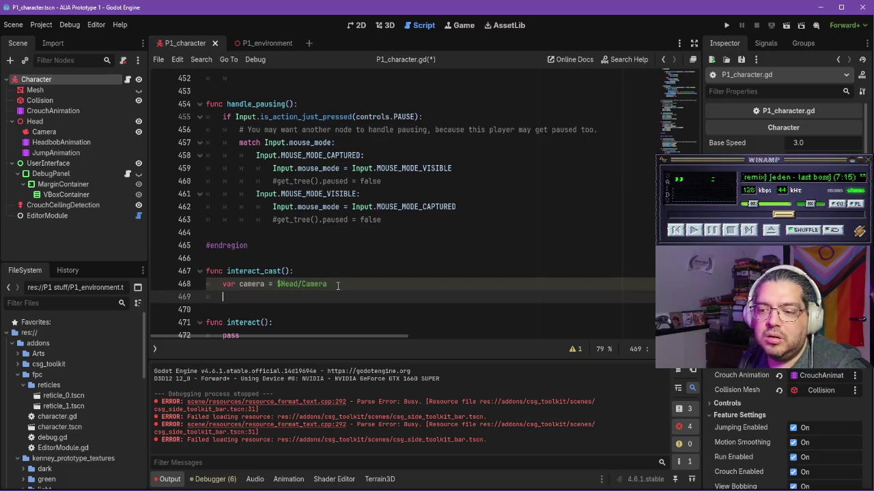
key("alt+Tab")
left_click(441, 322)
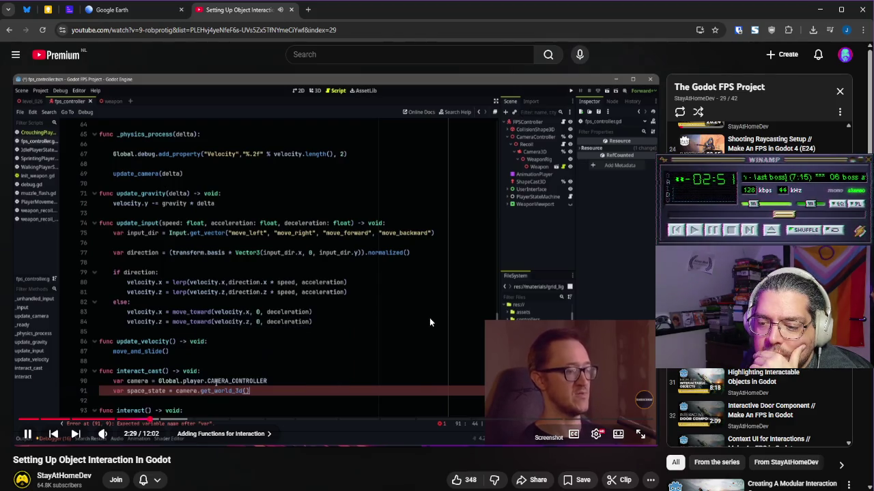
Step: Set space_state to 'camera.get_world_3d()' using autocomplete, comparing against the tutorial
left_click(370, 369)
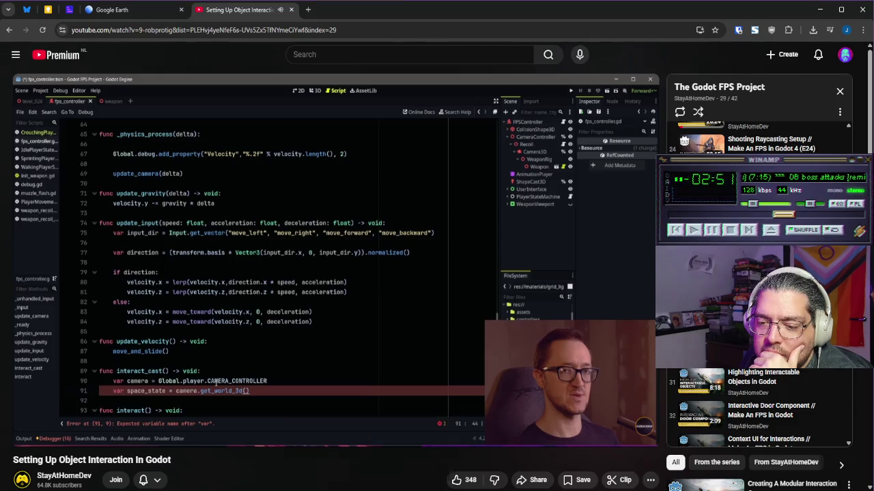
key("alt+Tab")
type("var")
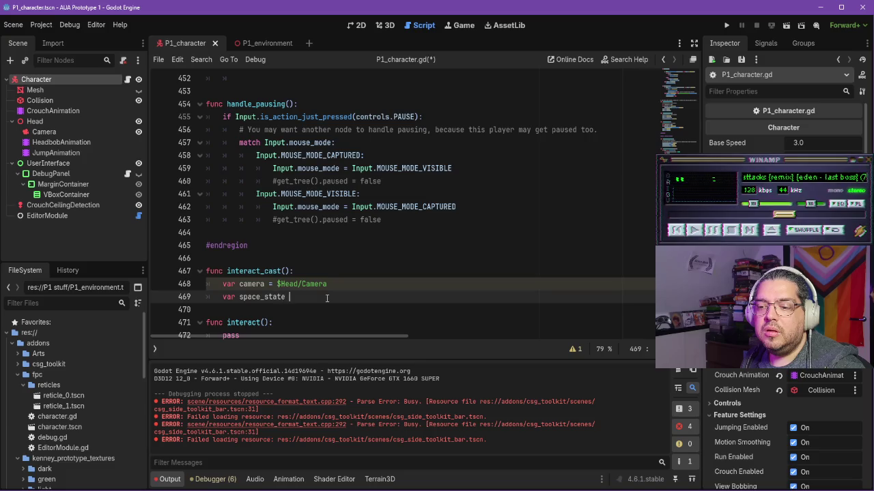
type(" get_")
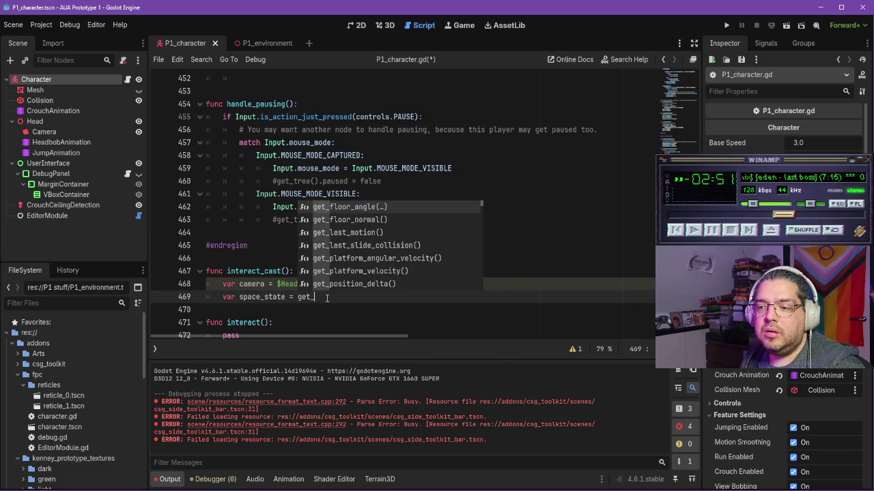
key("BackSpace")
key("BackSpace")
key("BackSpace")
key("BackSpace")
type("cam")
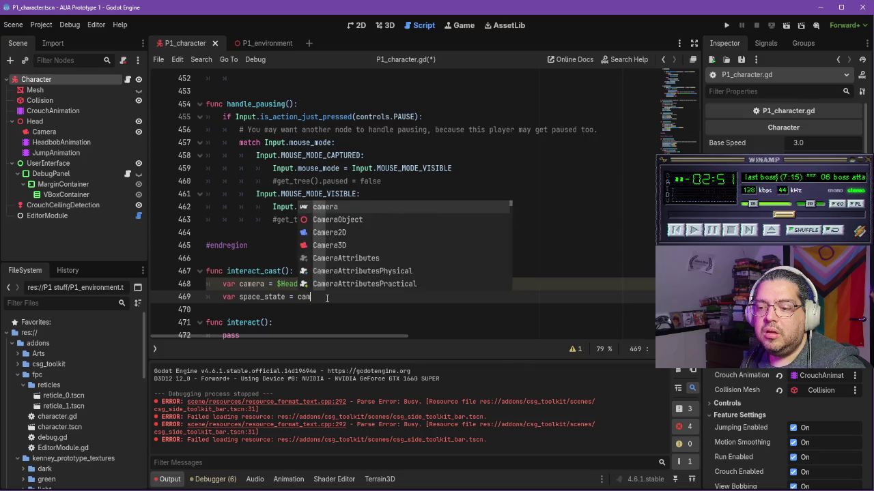
type("era.ge")
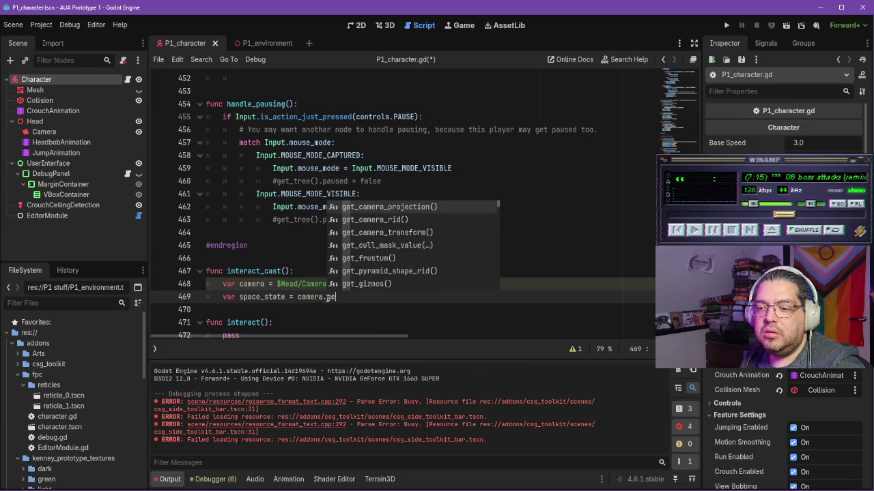
type("t_worl")
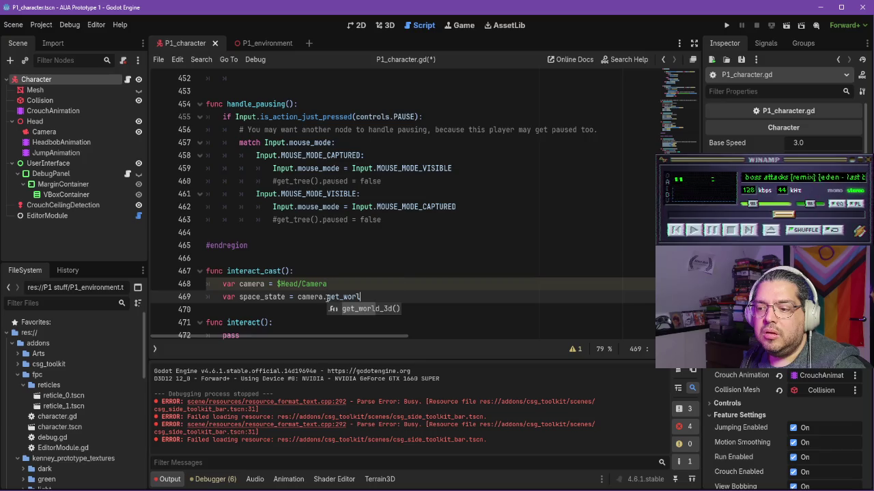
key("Return")
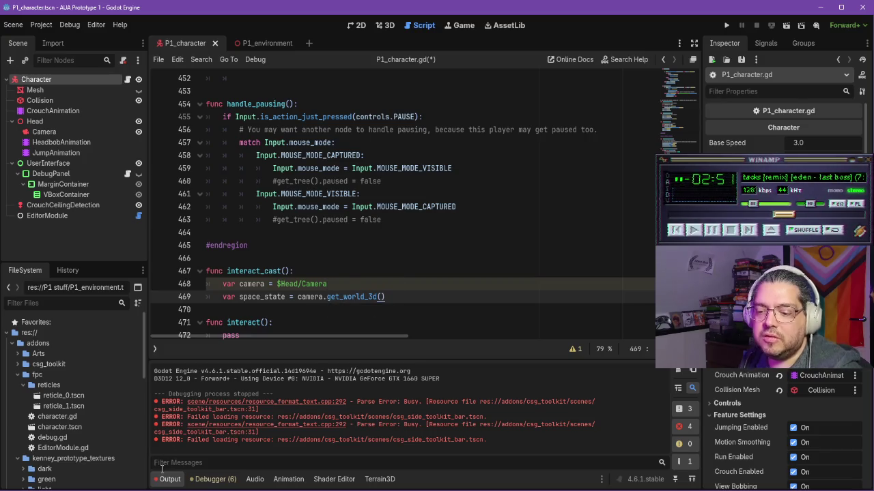
key("alt+Tab")
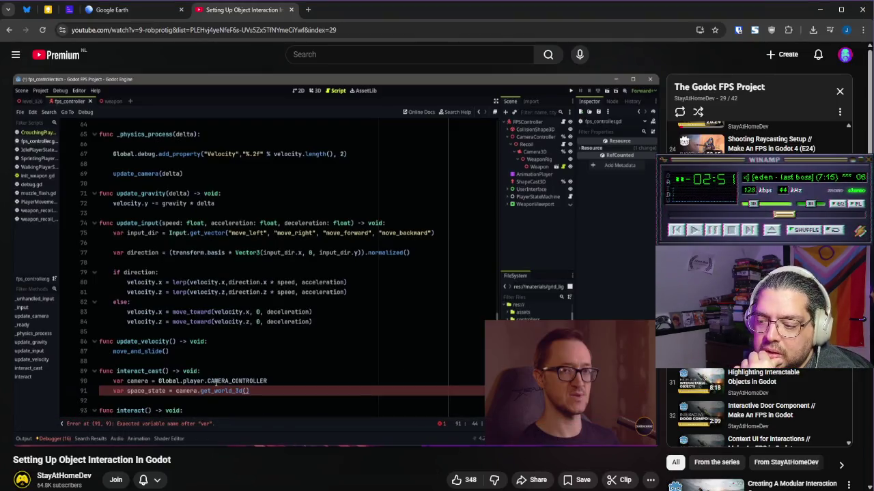
key("alt+Tab")
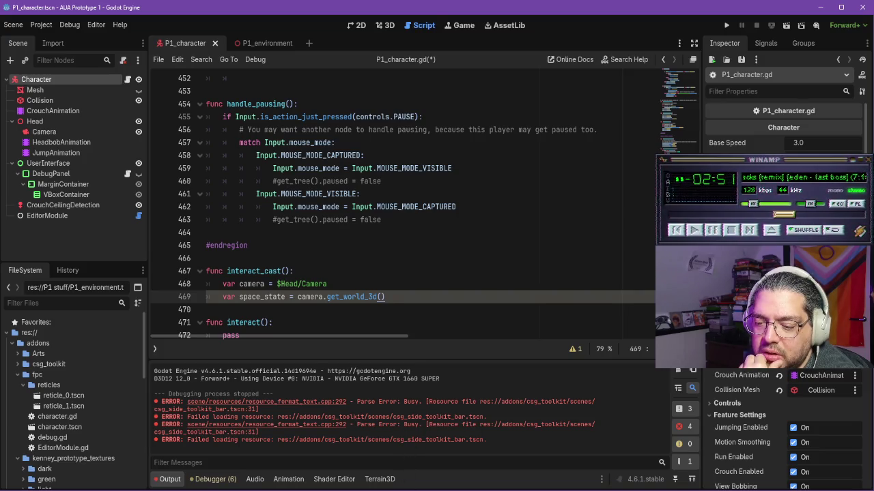
key("alt+Tab")
left_click(428, 337)
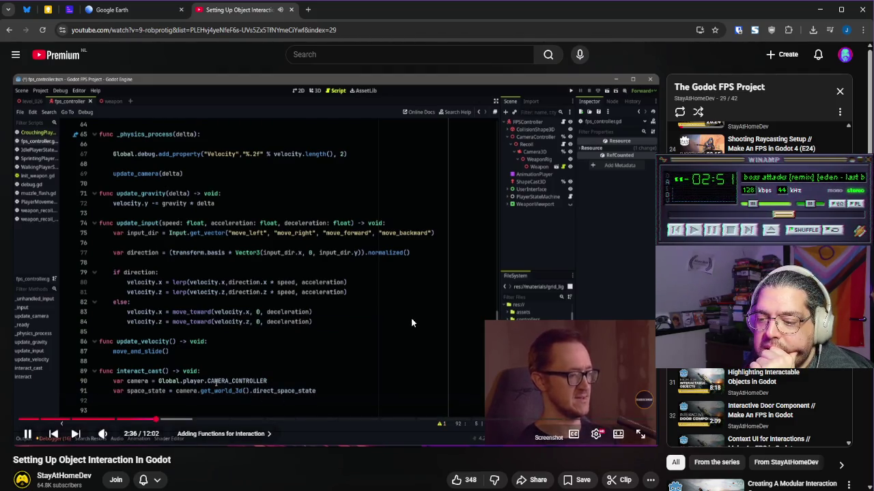
Step: Complete '.direct_space_state' on line 469 and start a fresh line below it
left_click(411, 320)
key("alt+Tab")
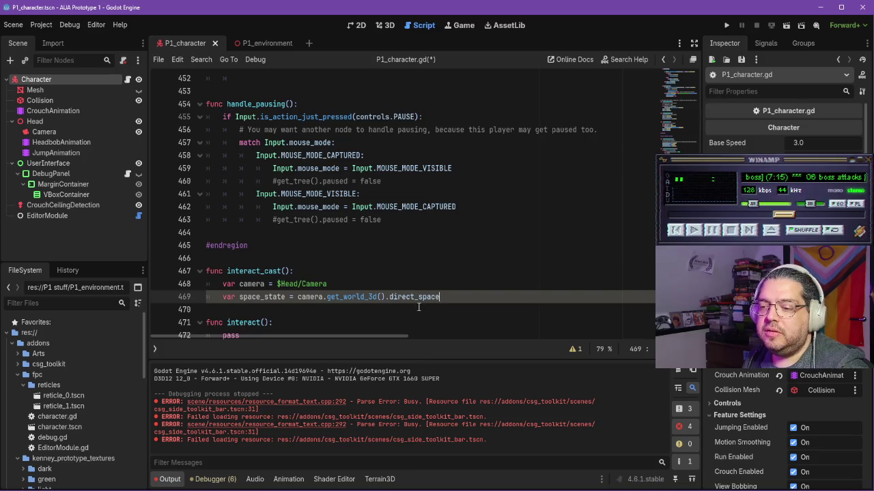
type("_state")
key("Return")
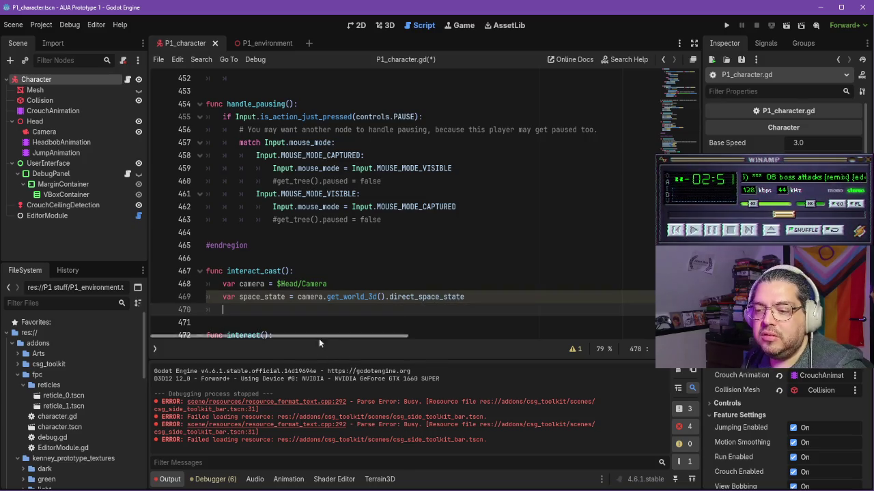
key("alt+Tab")
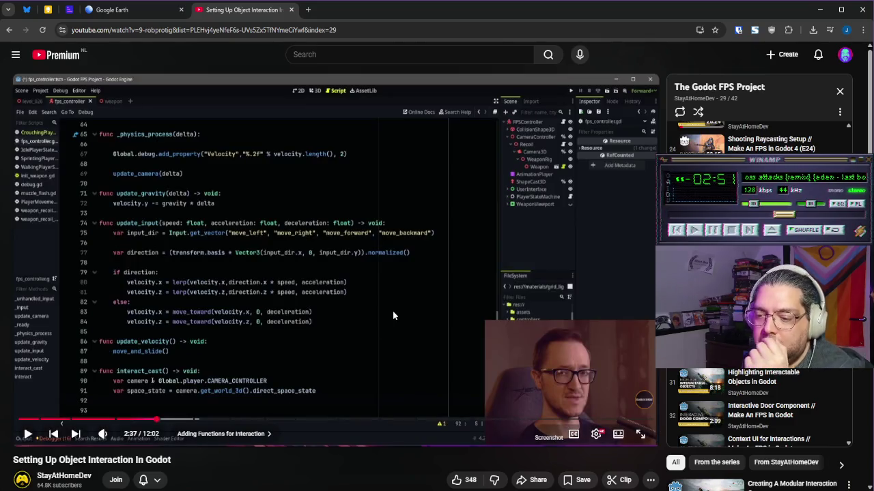
left_click(410, 309)
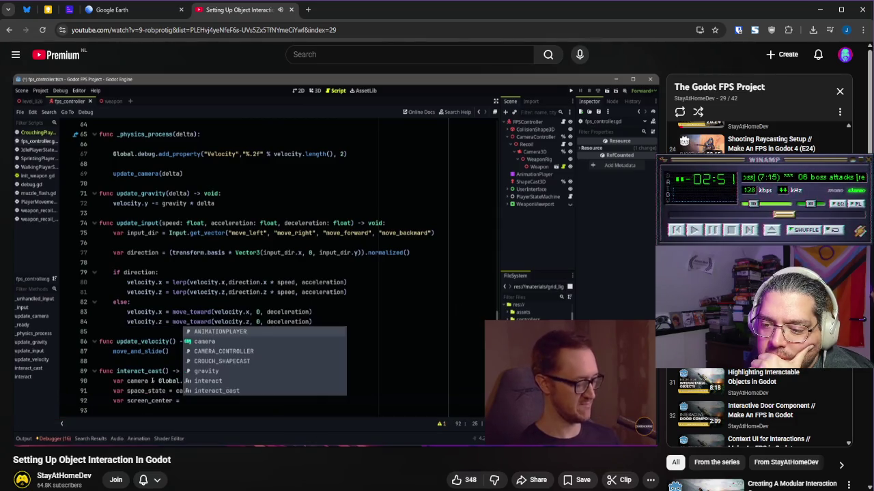
key("space")
key("alt+Tab")
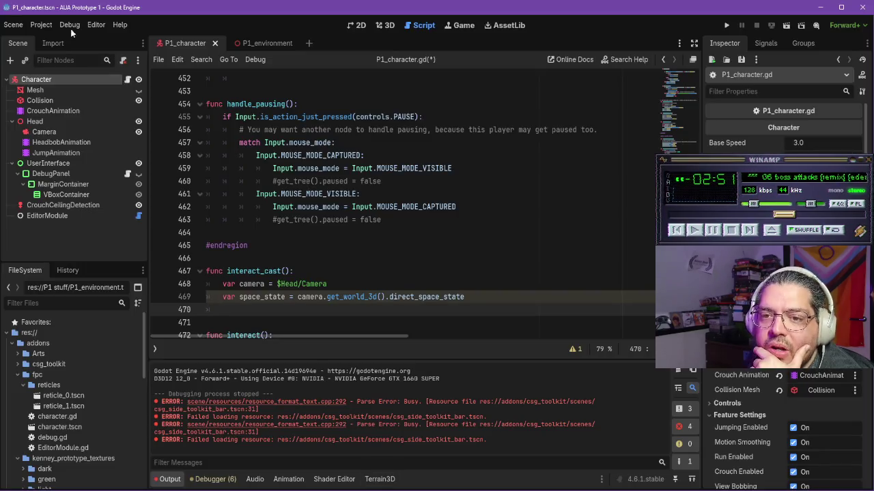
left_click(41, 24)
Step: Open Project Settings at Display > Window and keep the window mode Windowed
left_click(57, 41)
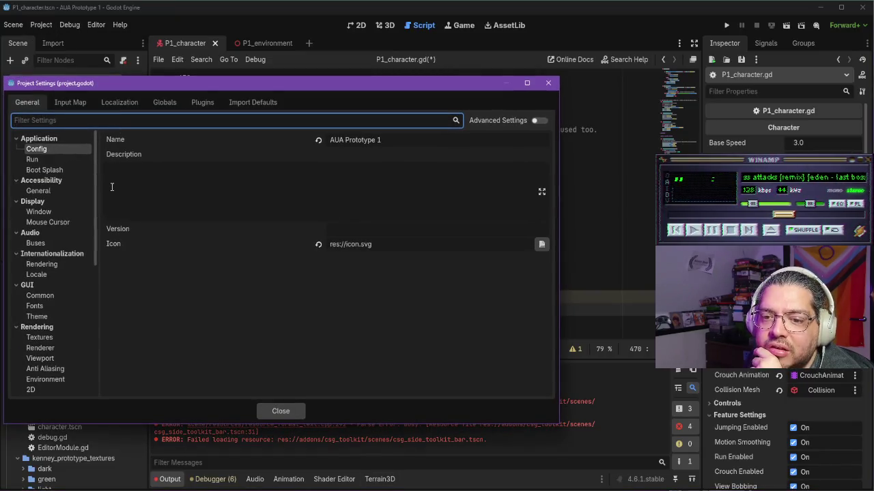
type("emb")
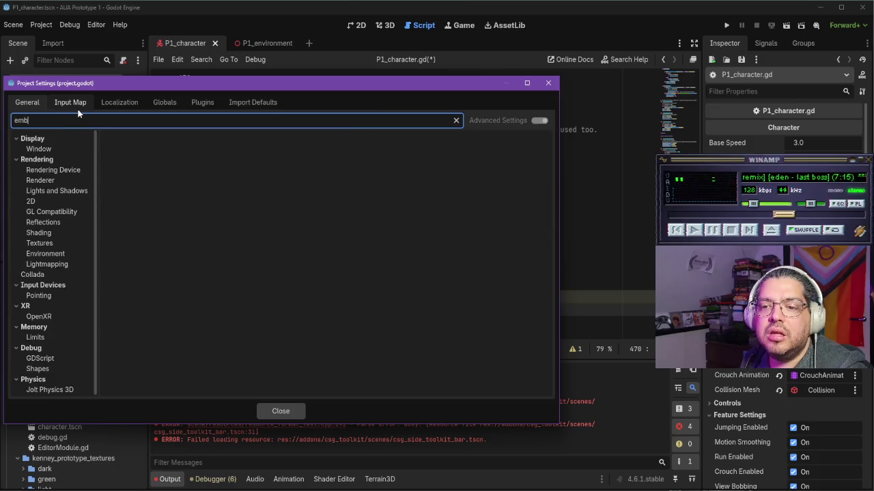
type("e")
key("BackSpace")
key("BackSpace")
key("BackSpace")
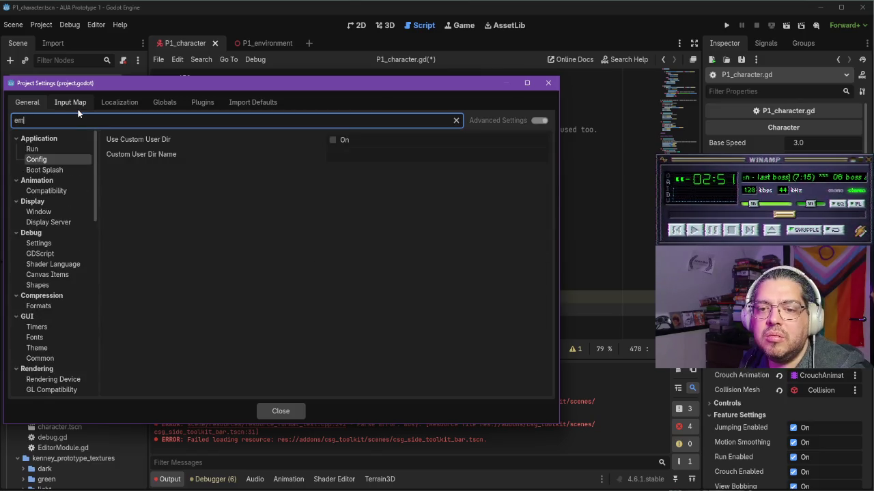
left_click(50, 210)
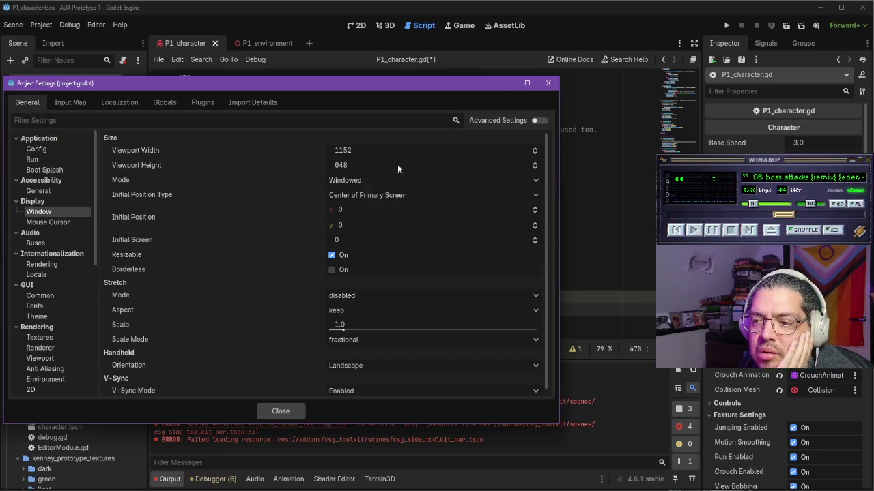
left_click(372, 181)
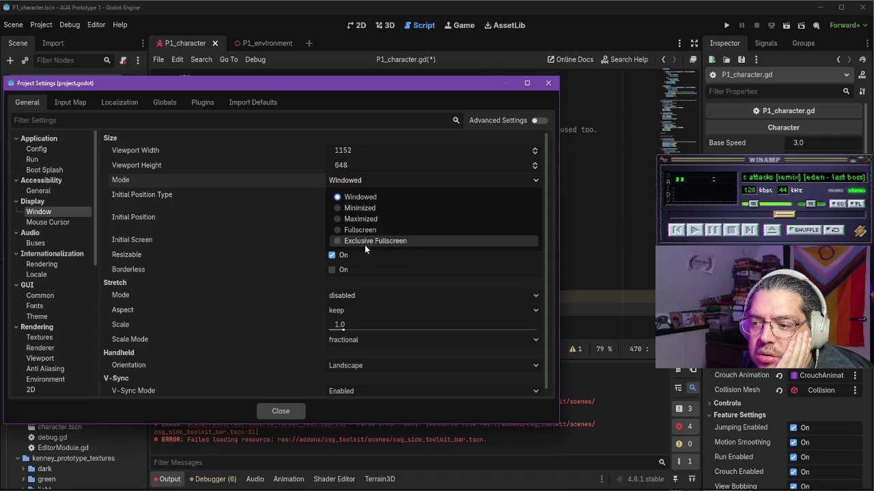
left_click(331, 144)
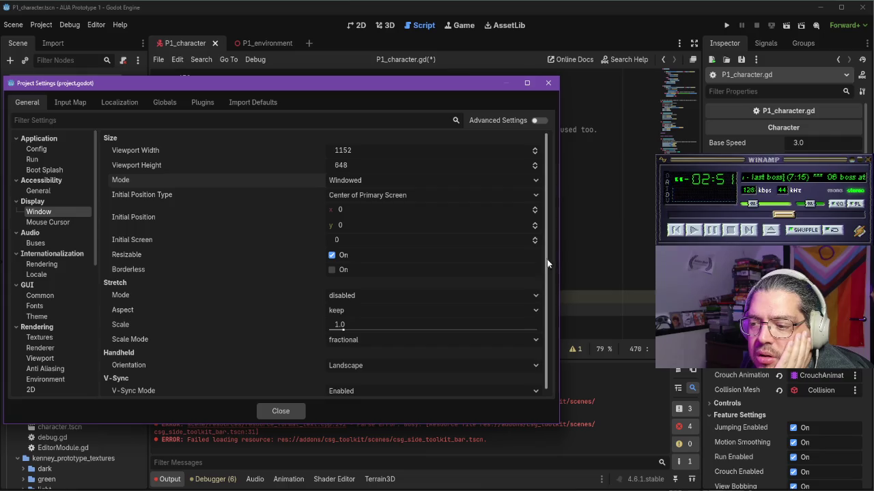
left_click_drag(546, 262, 546, 276)
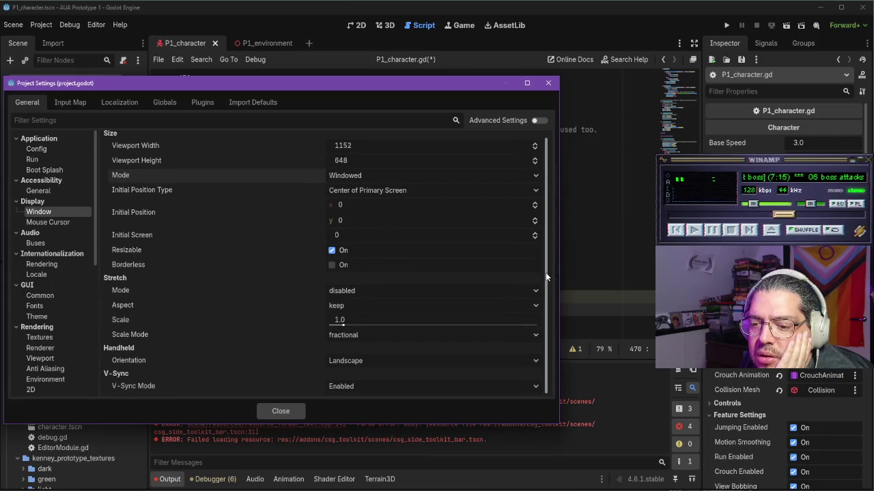
Step: Enable Advanced Settings, leave the mode Windowed, close the dialog and show the 3D view
left_click(540, 120)
mouse_move(546, 184)
left_mouse_down()
mouse_move(543, 332)
mouse_move(540, 171)
left_mouse_up()
left_click(419, 198)
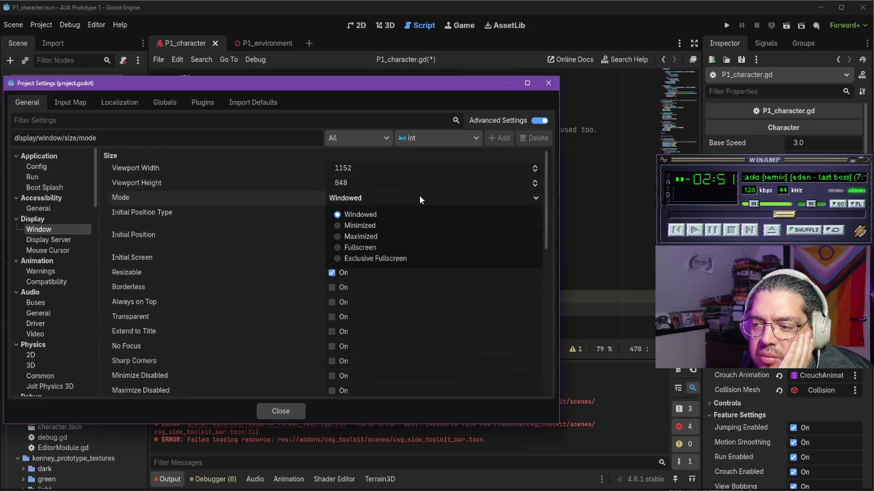
left_click(419, 196)
left_click(354, 36)
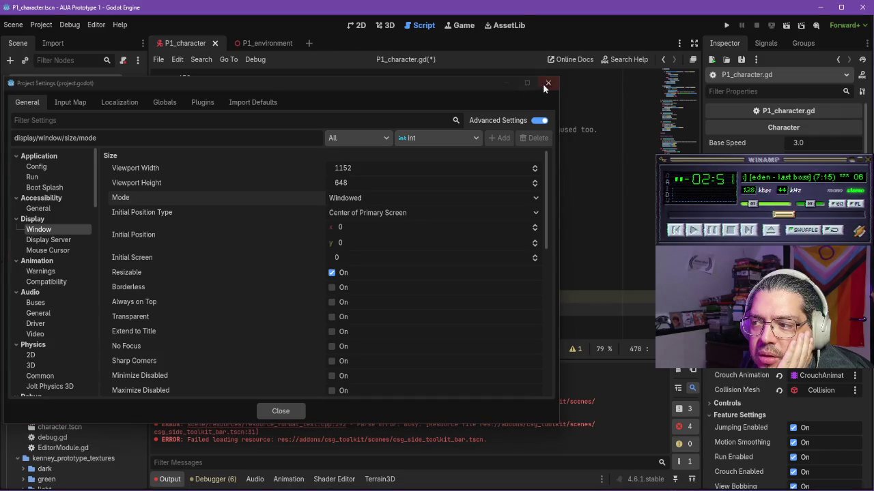
left_click(548, 83)
left_click(385, 25)
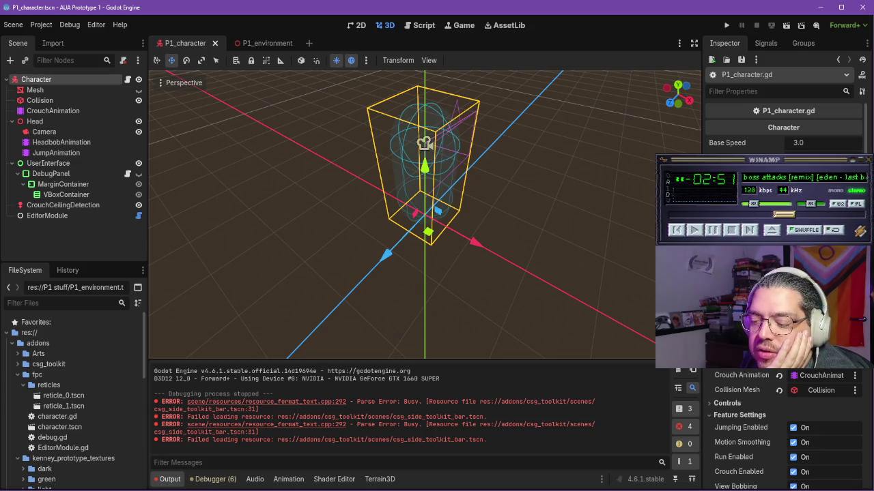
Step: Play the next part of the tutorial, then pause it and return to Godot
key("alt+Tab")
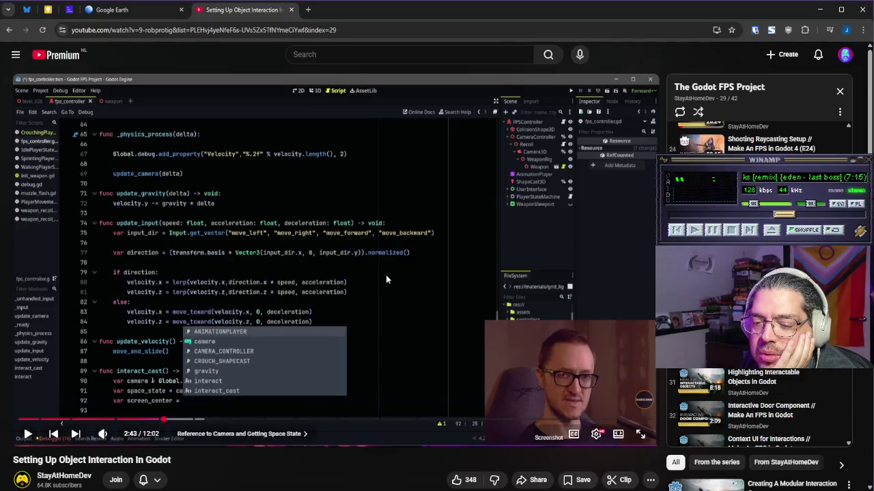
left_click(363, 287)
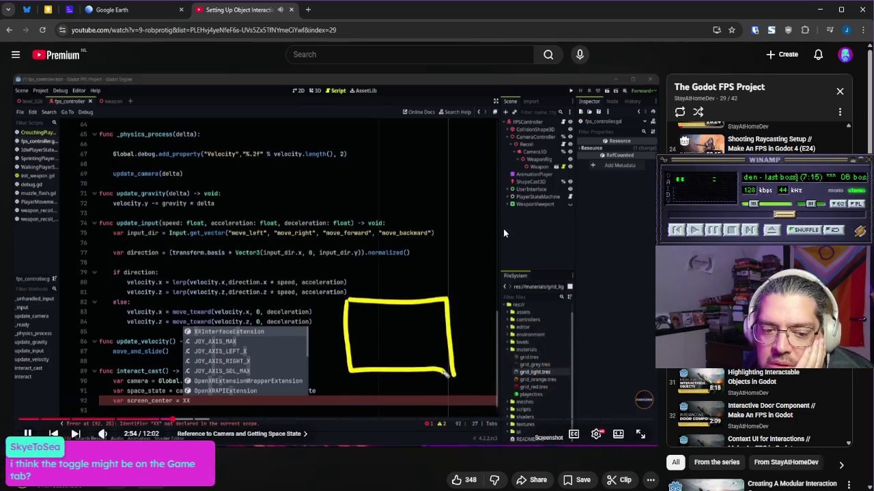
left_click(343, 284)
key("alt+Tab")
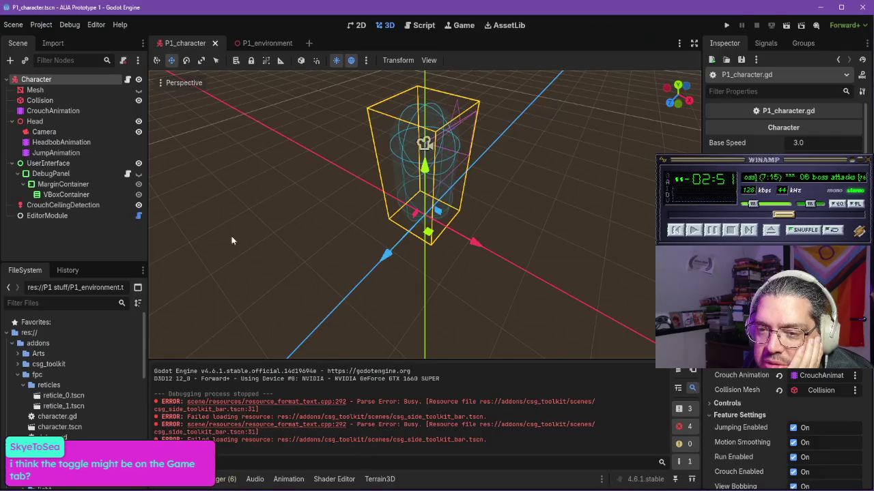
Step: Browse the Project Settings category tree, close it, and switch to the Game view
left_click(37, 27)
left_click(60, 40)
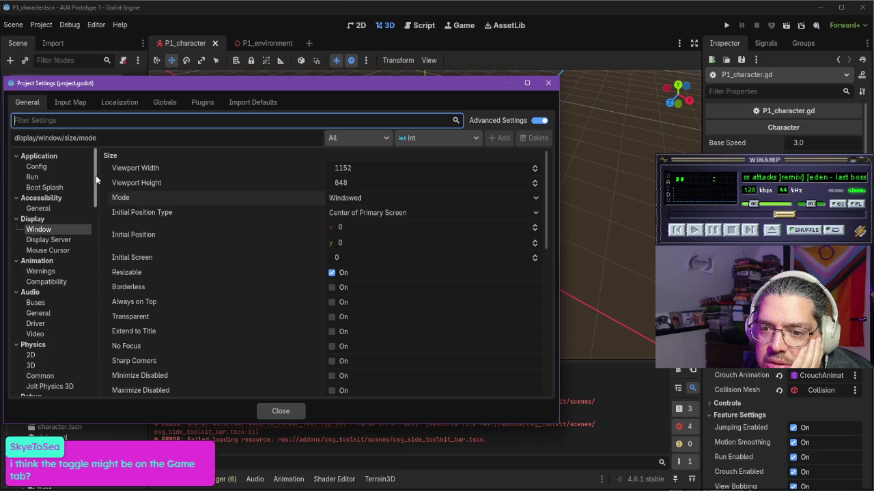
scroll(101, 212, "down", 5)
scroll(101, 213, "down", 10)
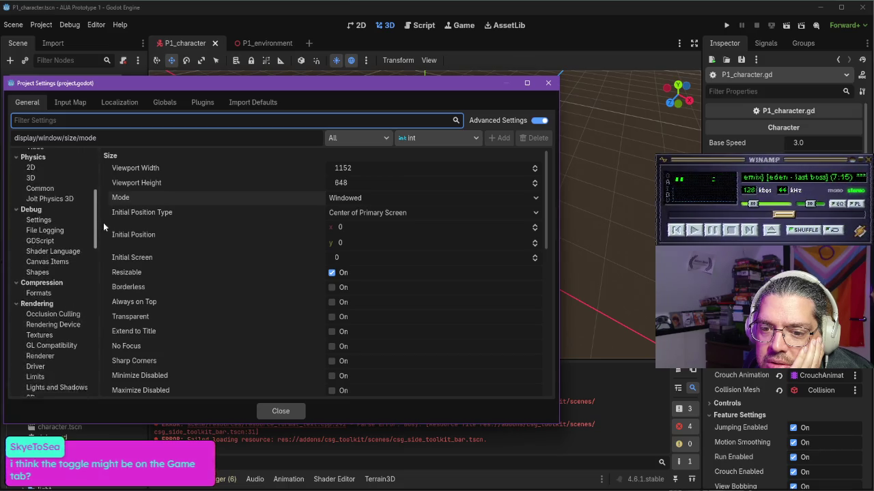
left_click_drag(112, 274, 106, 354)
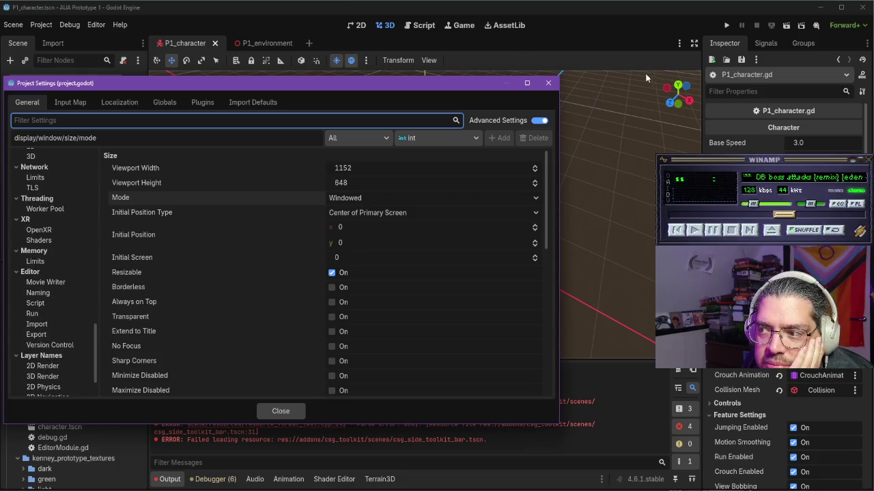
left_click(548, 83)
left_click(458, 25)
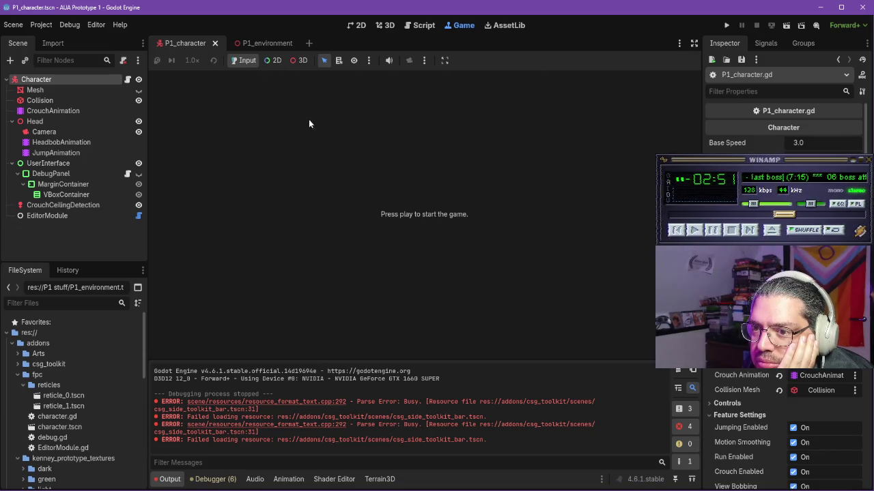
Step: Look over the Game view's camera and selection options, then close them
left_click(424, 60)
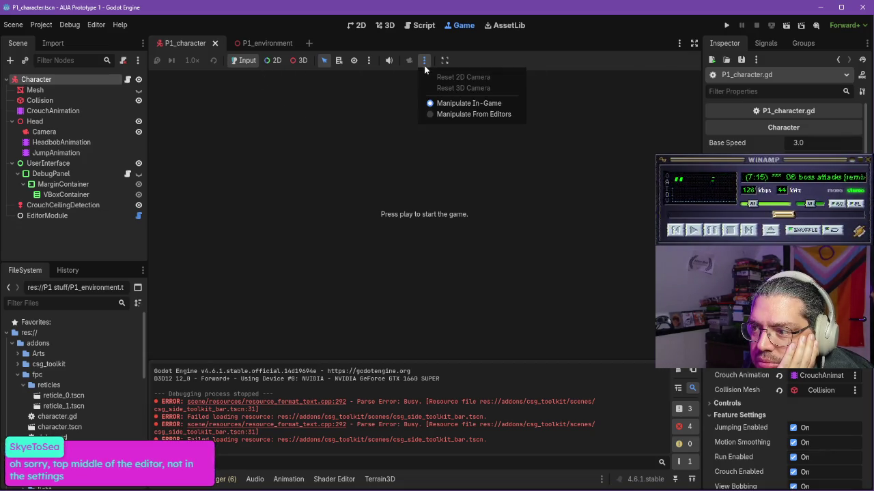
left_click(369, 61)
left_click(369, 61)
left_click(352, 125)
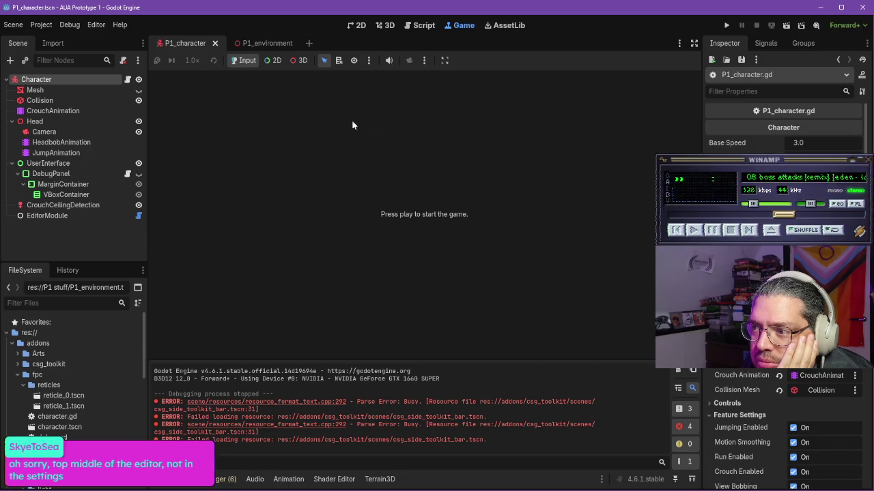
Step: Check the open scenes list, test-run the current scene, and close the game window
left_click(679, 43)
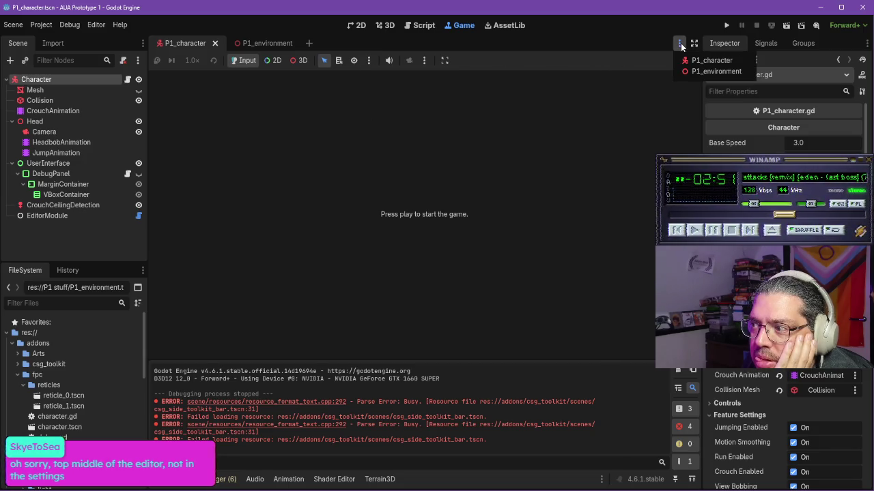
left_click(718, 33)
left_click(786, 26)
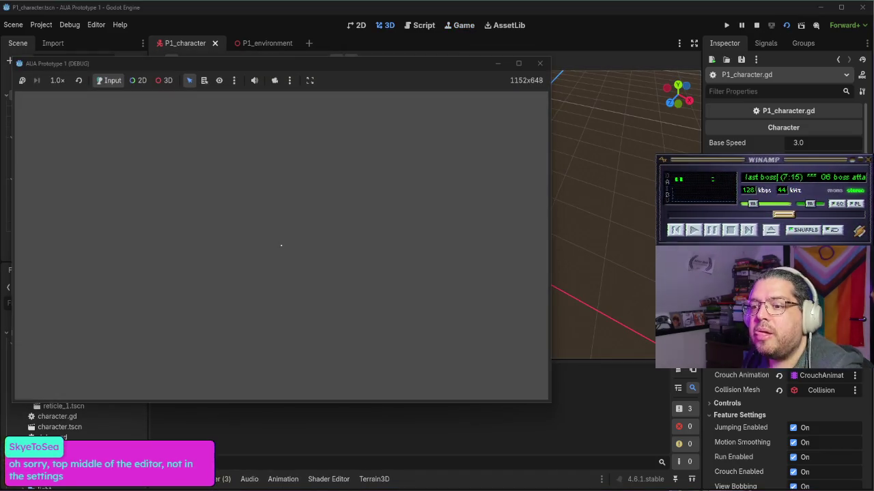
left_click(541, 63)
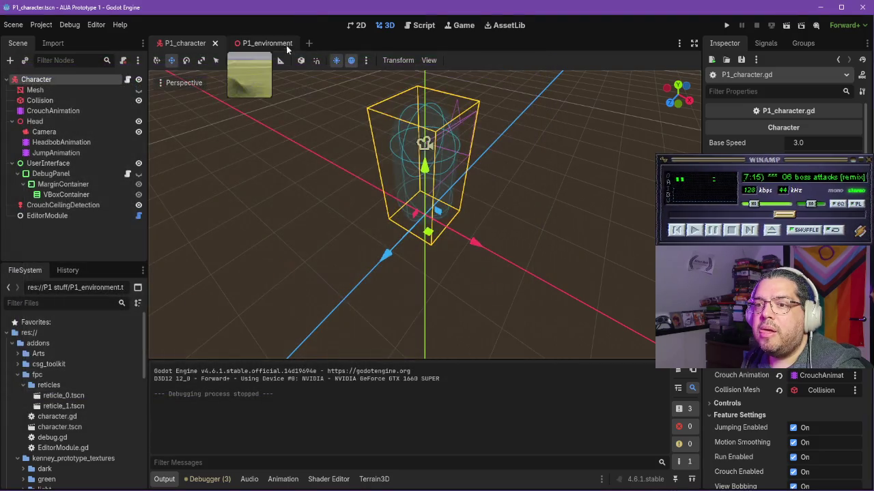
Step: In P1_environment's Game workspace, untick 'Make Game Workspace Floating on Next Play' and run it embedded
left_click(282, 44)
left_click(458, 26)
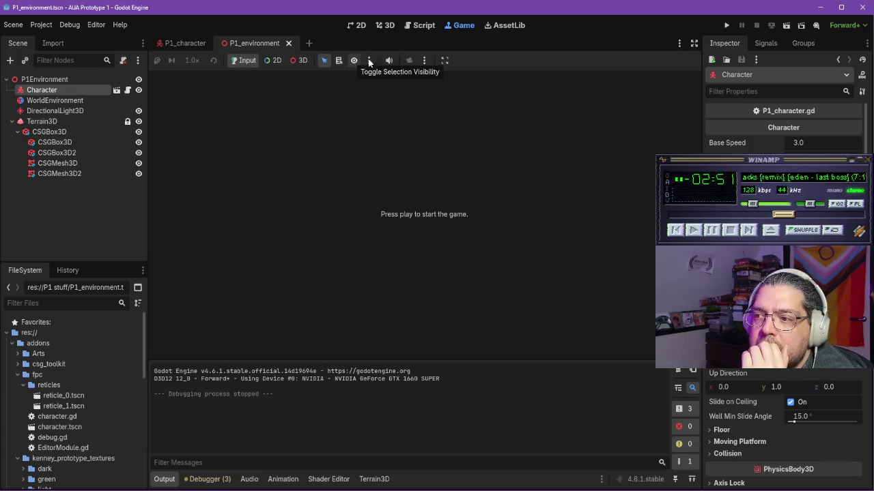
left_click(444, 60)
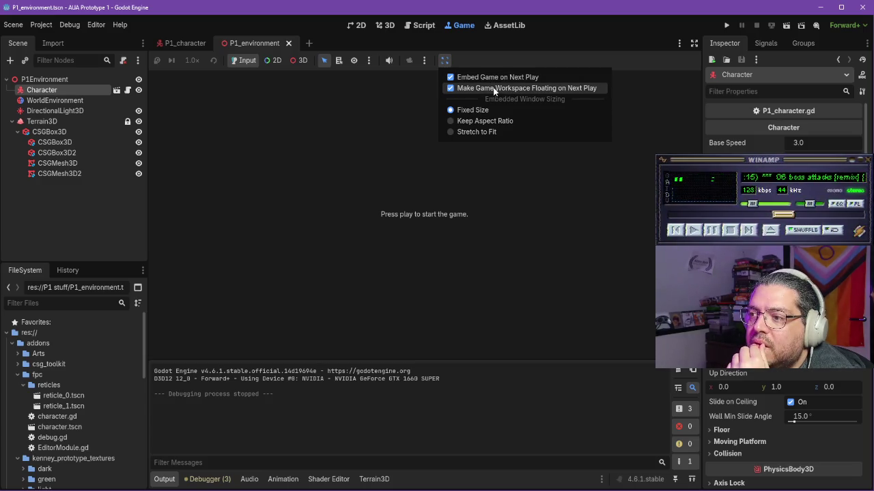
left_click(453, 88)
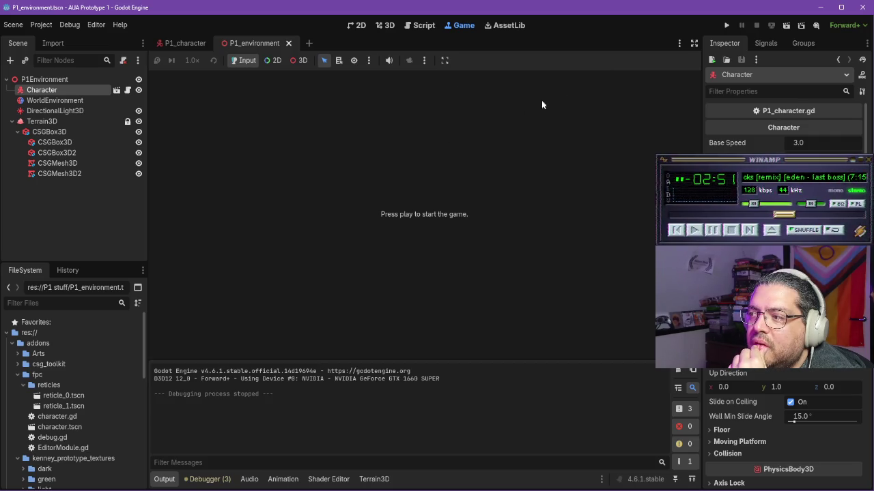
left_click(784, 26)
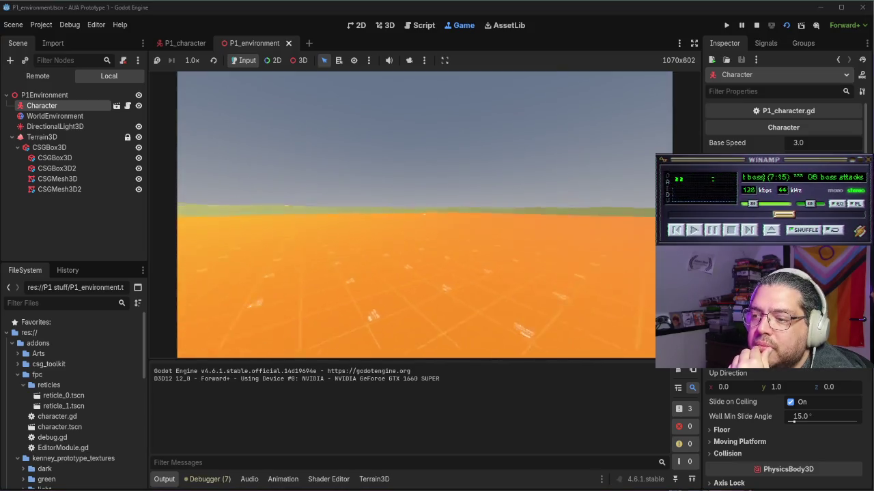
Step: Walk the character past the purple block with W, return to the 3D view, and stop the game
key("w")
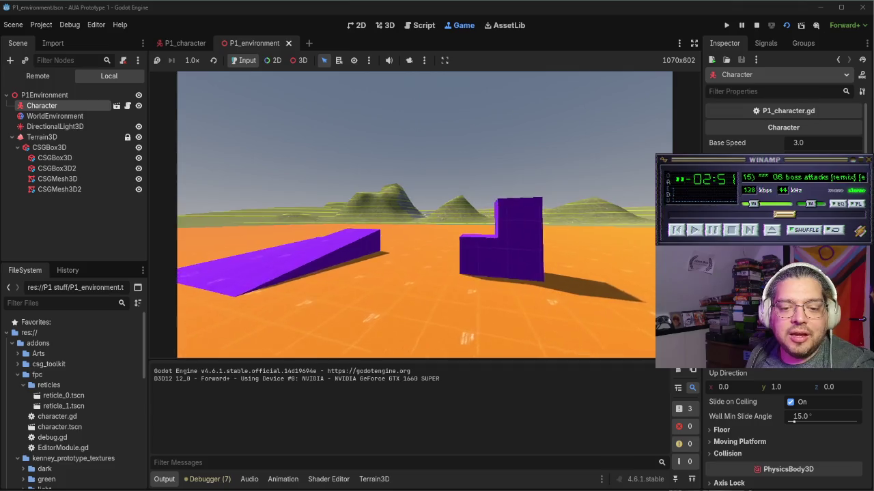
key("w")
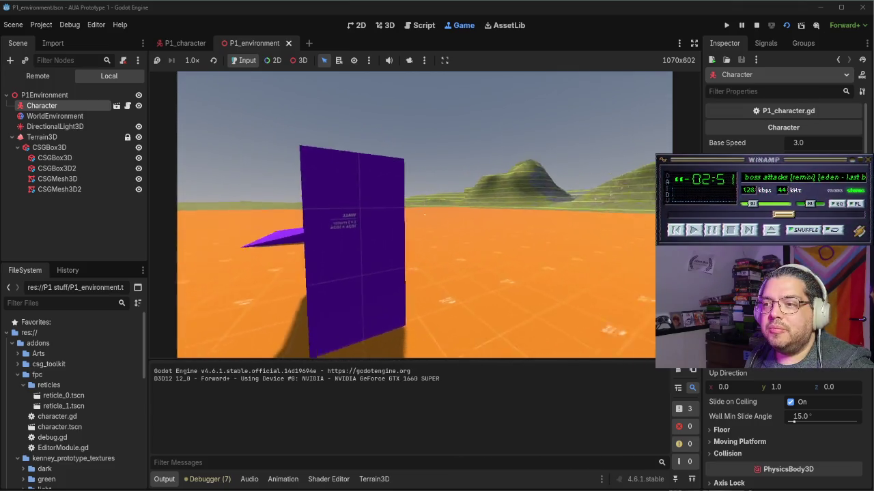
key("Escape")
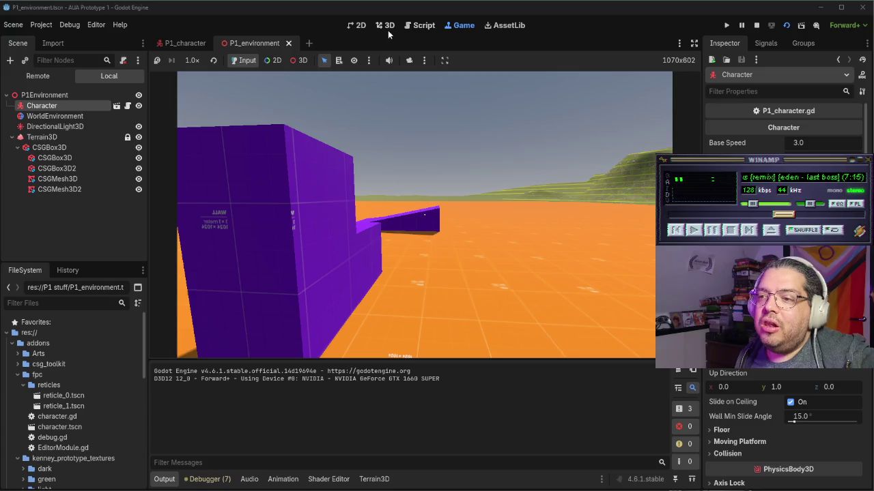
left_click(386, 29)
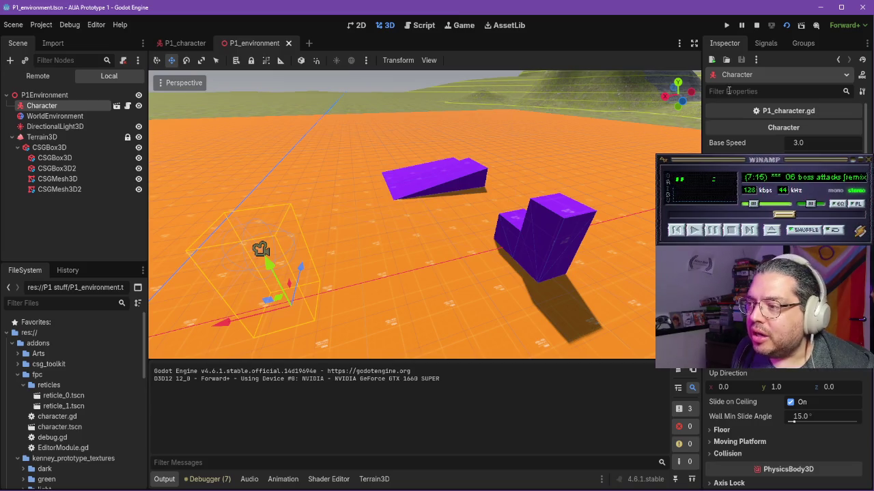
left_click(756, 26)
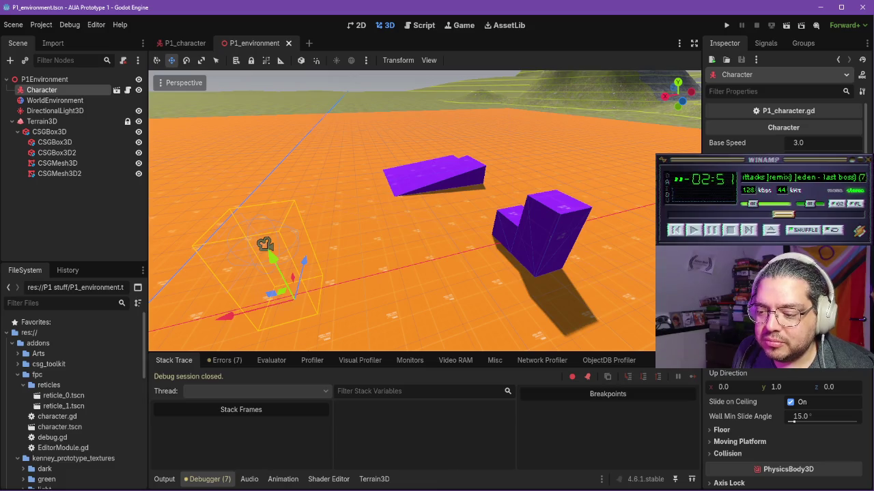
Step: Watch the tutorial to its 'screen_center = get_viewport().size / 2' line, then switch to the P1_character scene
key("alt+Tab")
left_click(463, 270)
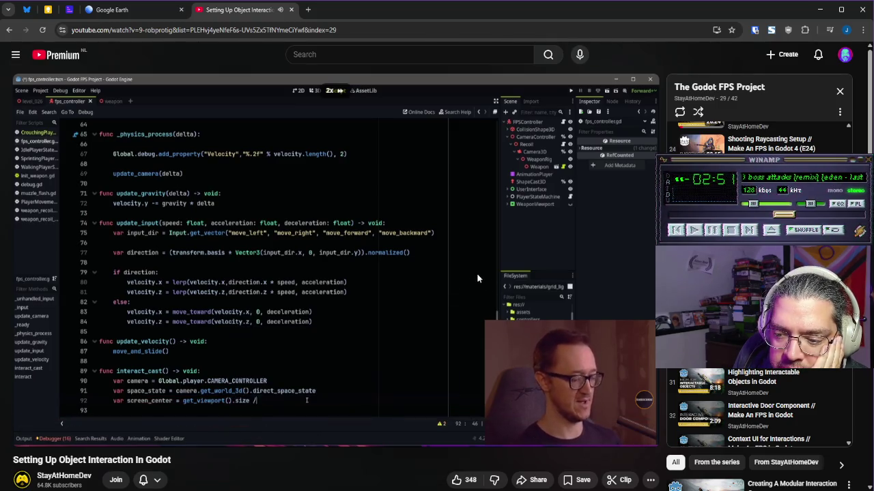
left_click(418, 263)
key("alt+Tab")
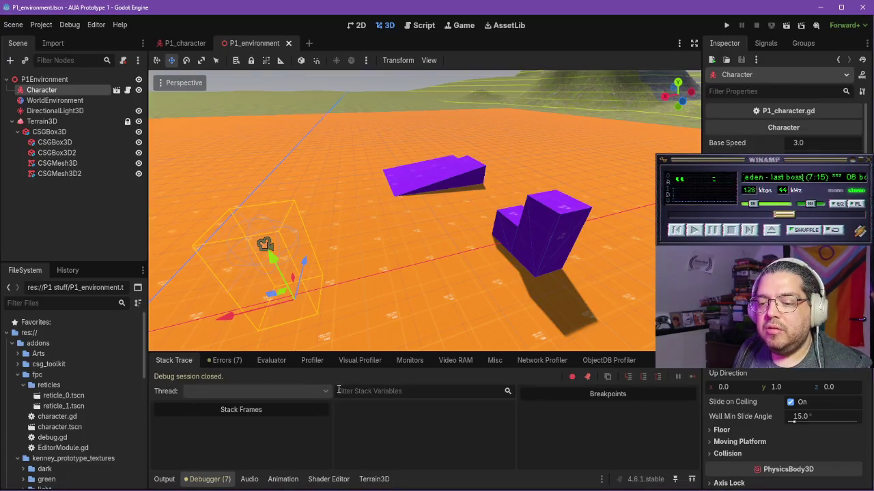
left_click(185, 43)
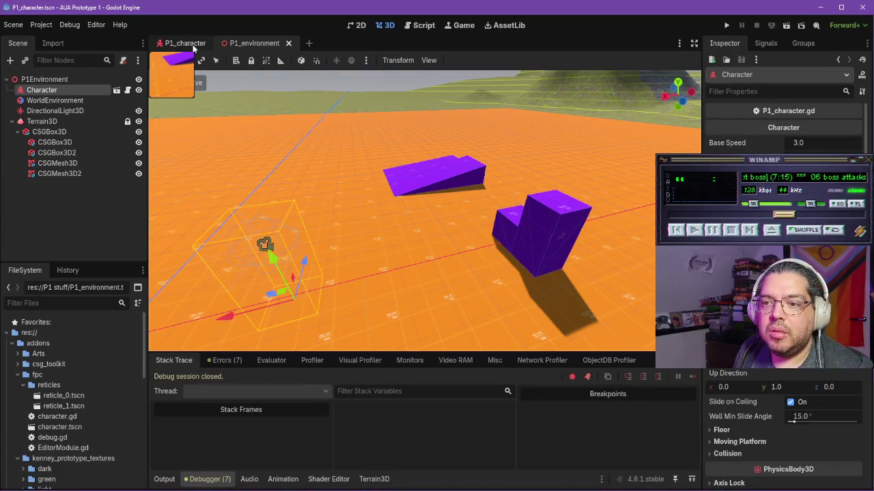
Step: On line 470, write 'var screen_center = get_viewport().size' using the get_viewport() completion
left_click(417, 25)
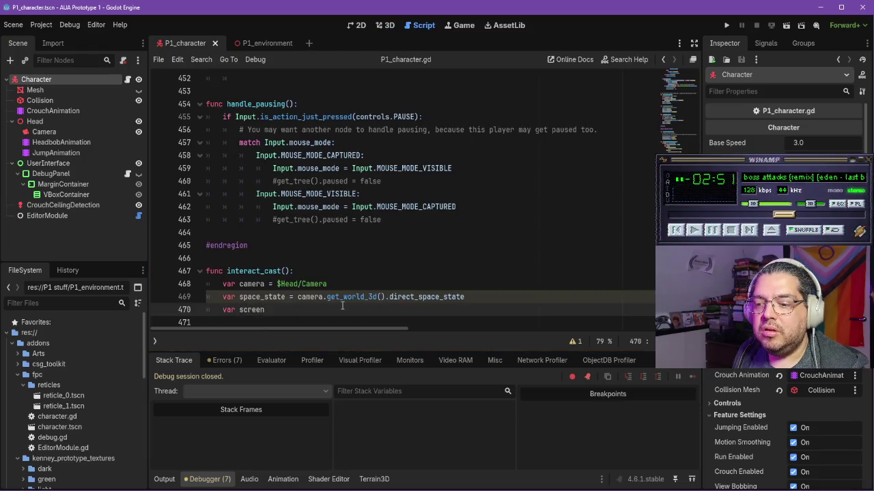
type("_center =")
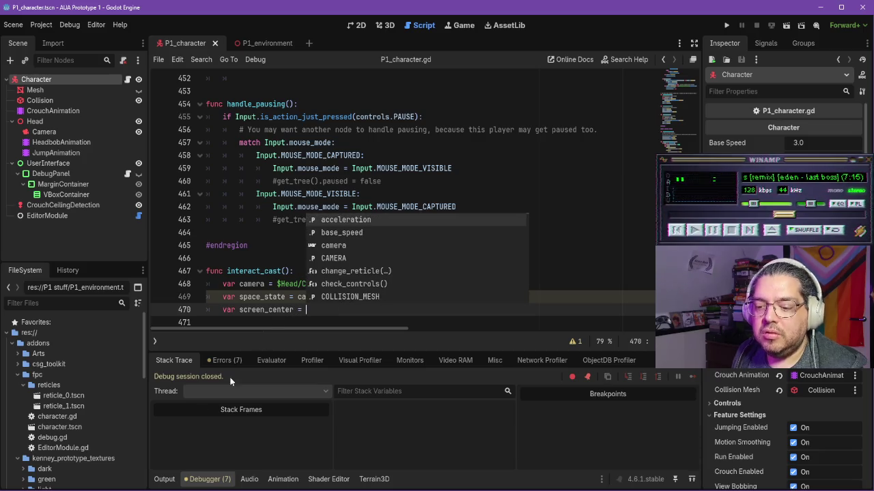
key("alt+Tab")
key("alt+Tab")
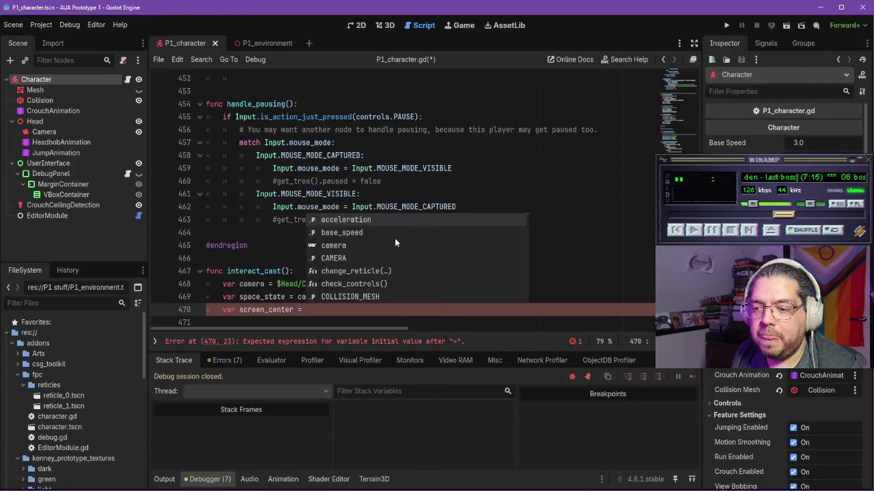
key("Escape")
type("get")
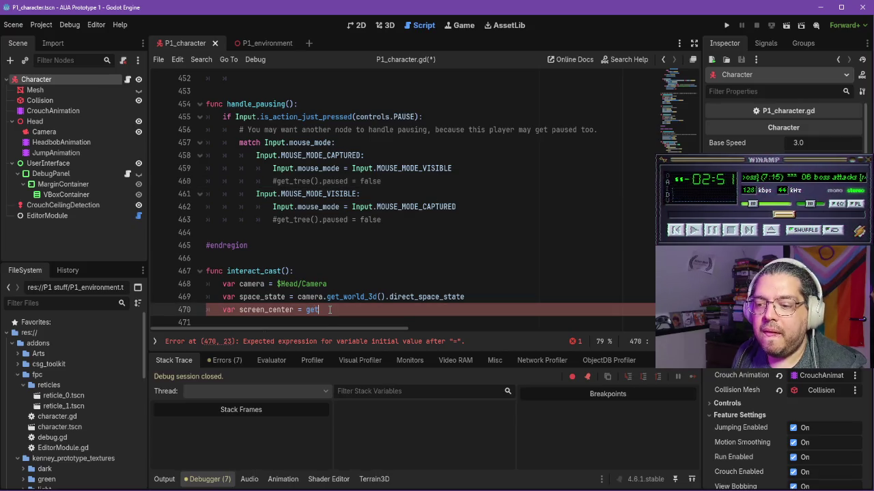
type("_viewp")
key("Return")
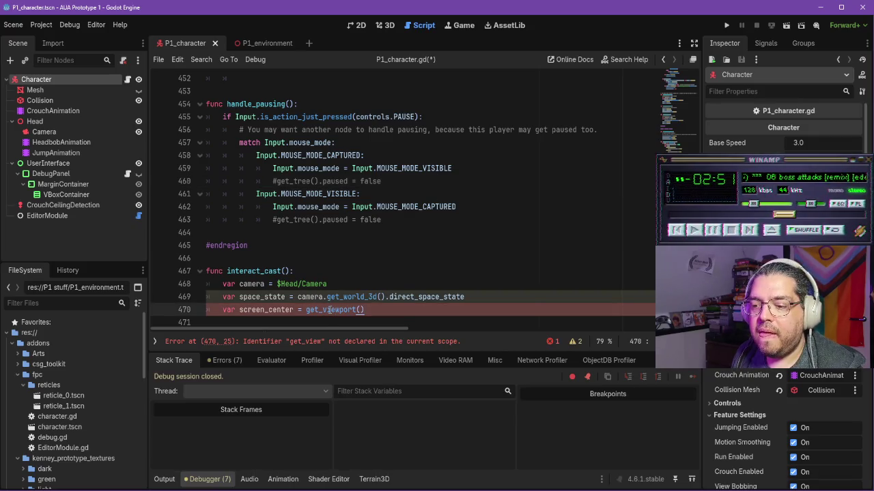
type(".size")
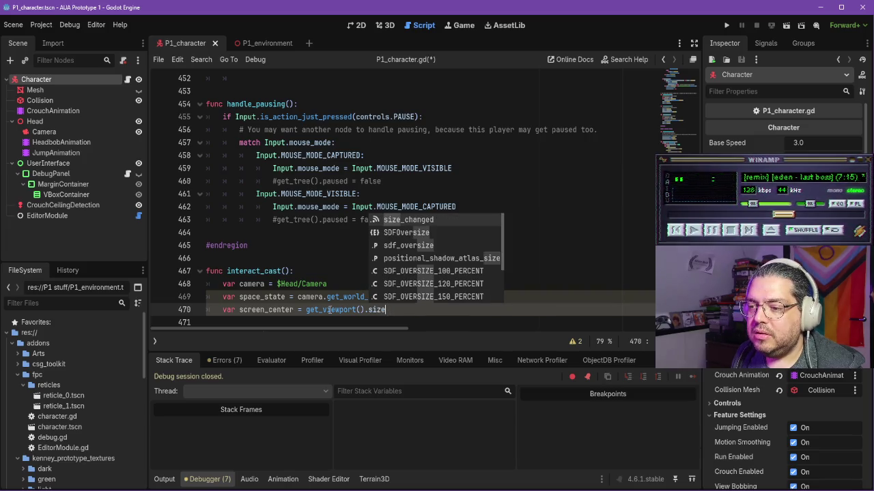
Step: Read the tutorial video's expanded description in the browser, then come back to Godot
scroll(447, 280, "down", 2)
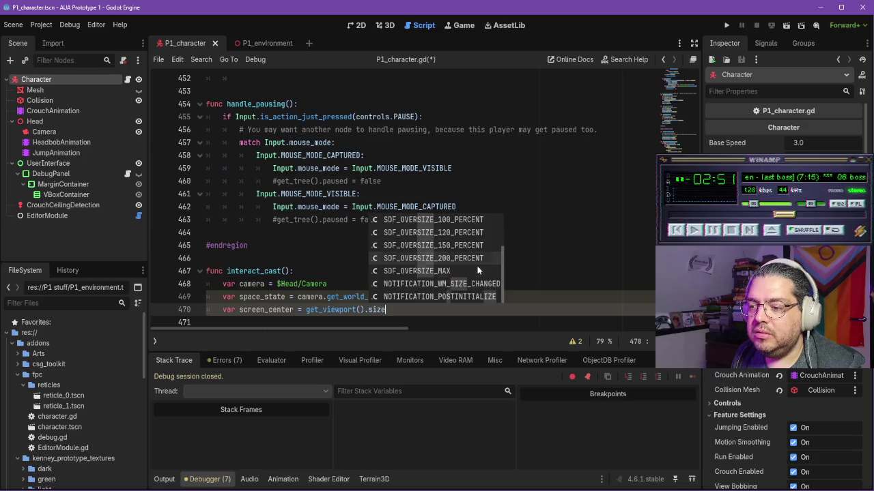
key("alt+Tab")
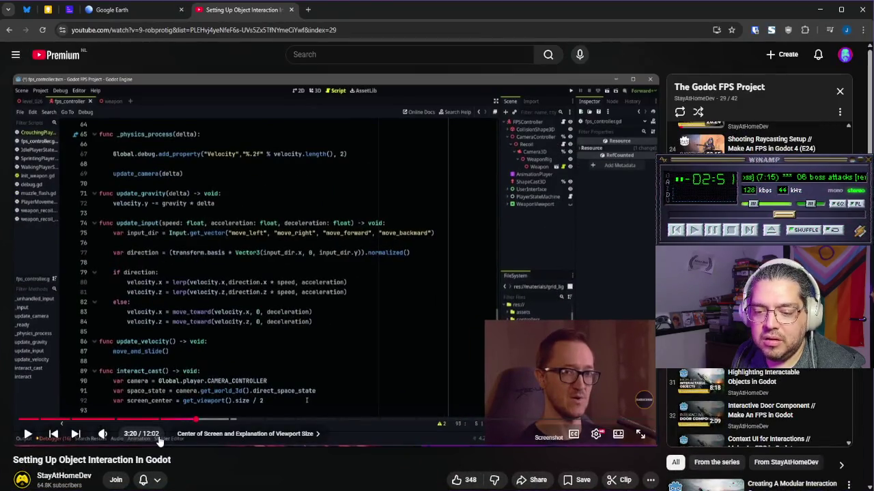
scroll(144, 453, "down", 1)
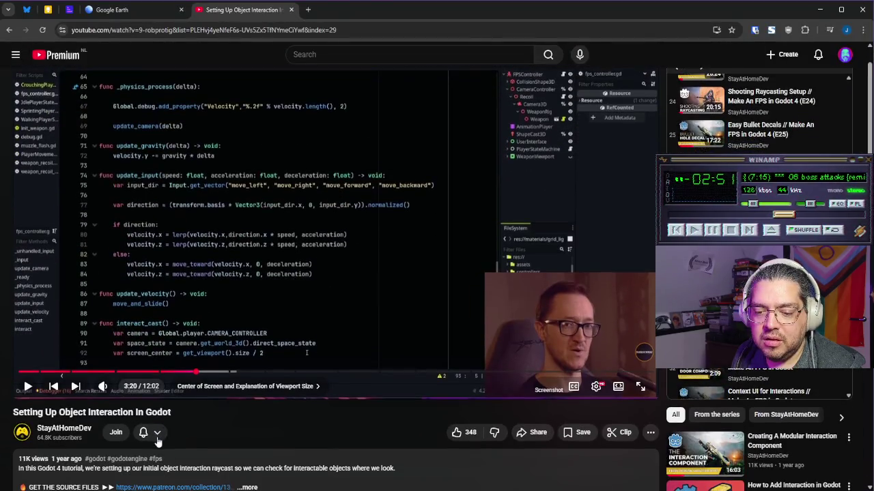
left_click(67, 460)
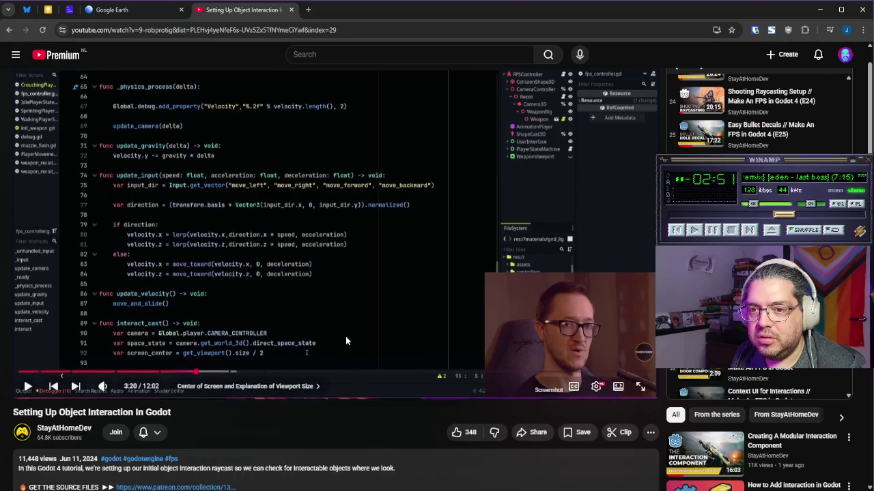
scroll(345, 336, "up", 1)
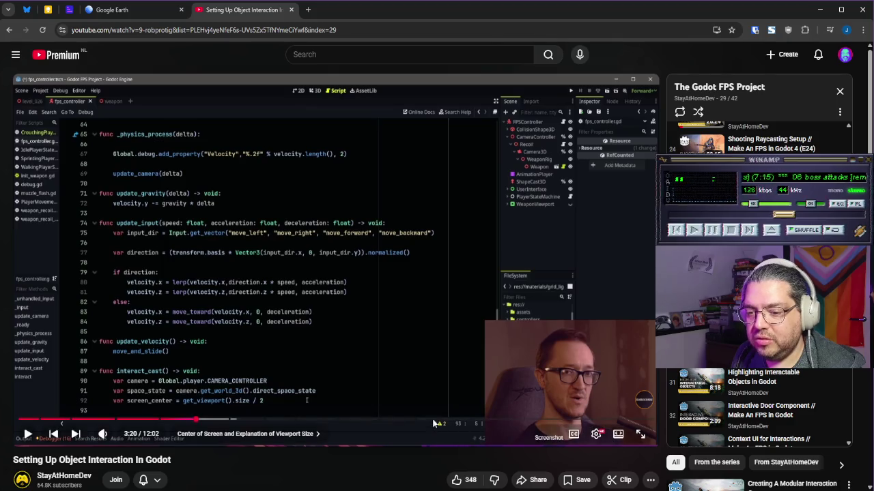
mouse_move(403, 484)
left_click(403, 440)
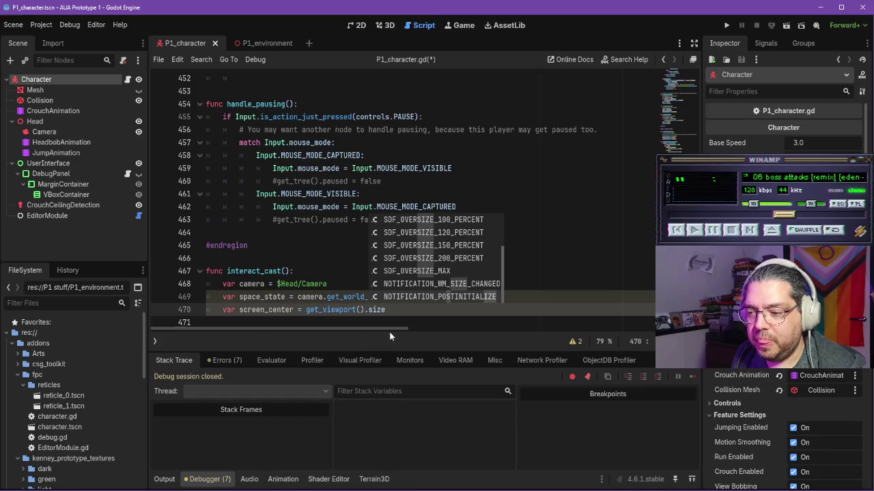
Step: Fix the stray text after '.size' on line 470 and open the get_viewport() documentation
left_click(403, 312)
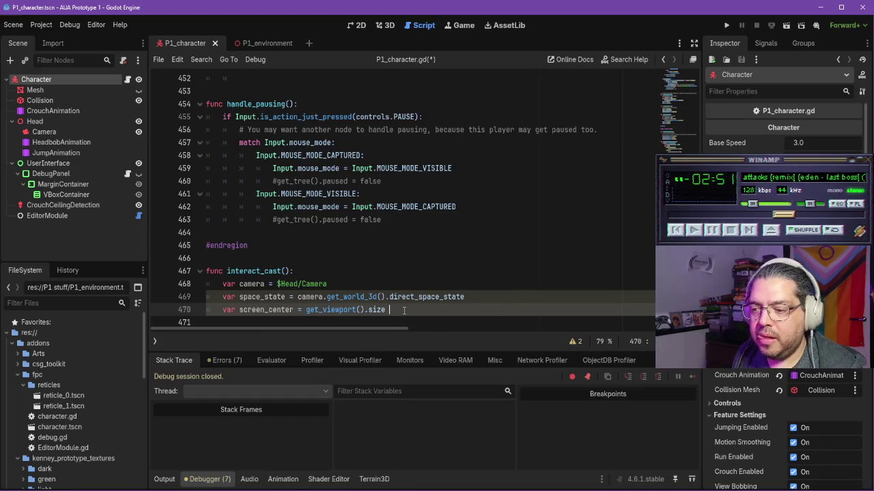
key("BackSpace")
key("BackSpace")
key("BackSpace")
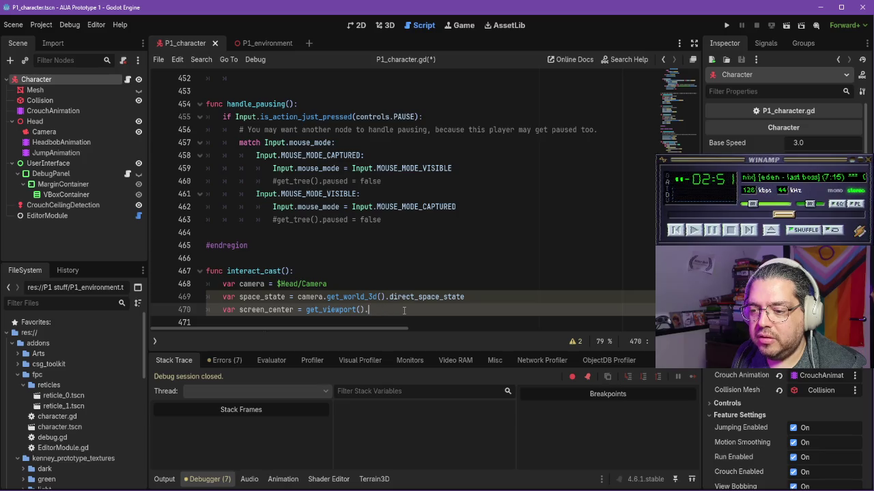
type("size")
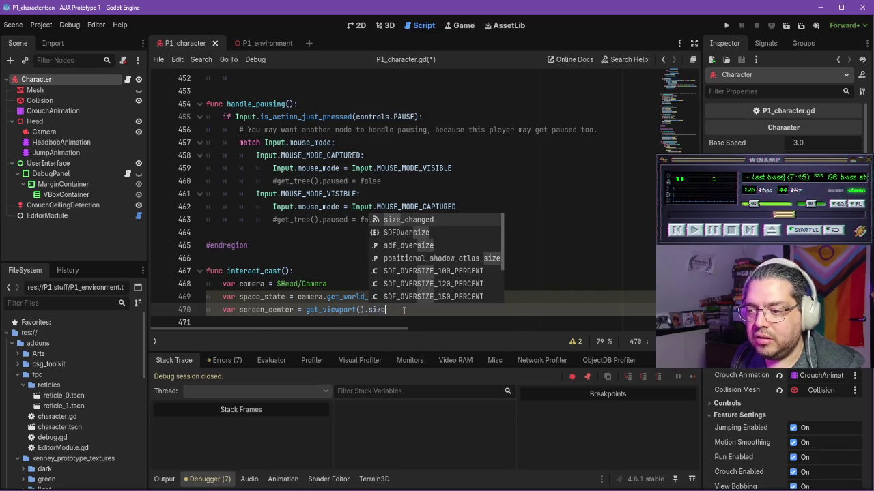
left_click(328, 311, "ctrl")
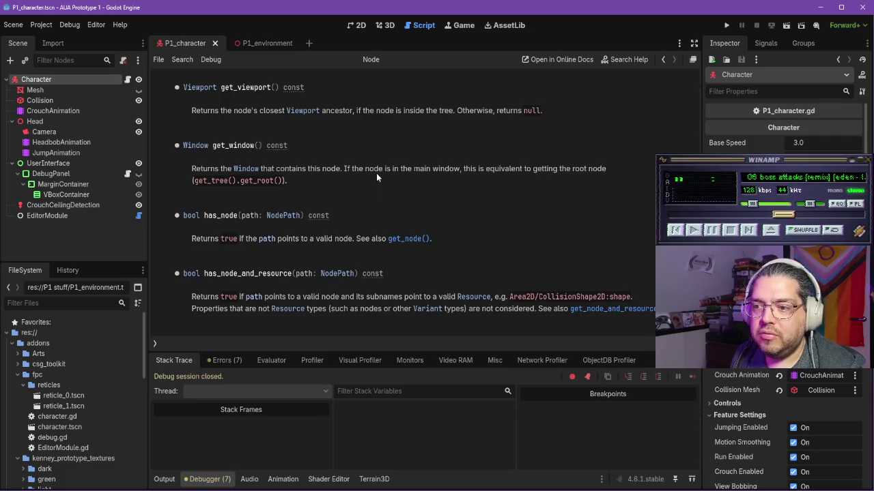
Step: Open the Viewport class documentation from get_viewport()'s return type and scroll through it
scroll(362, 114, "up", 5)
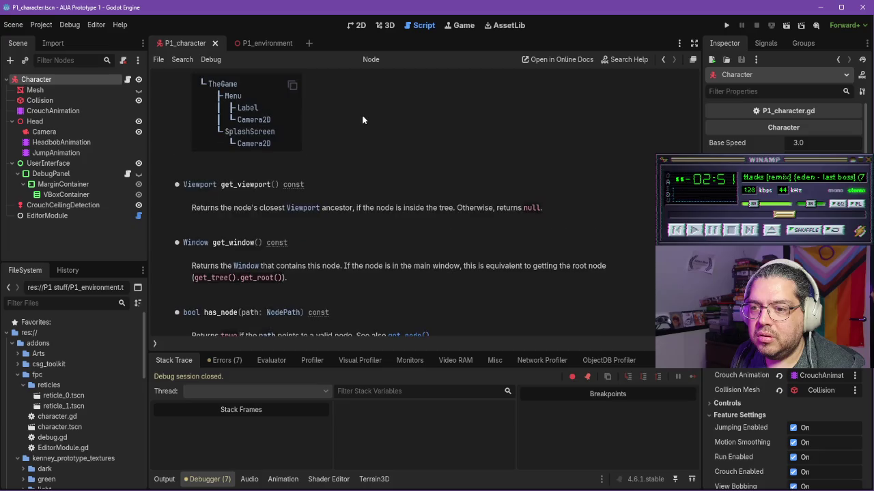
scroll(363, 128, "down", 3)
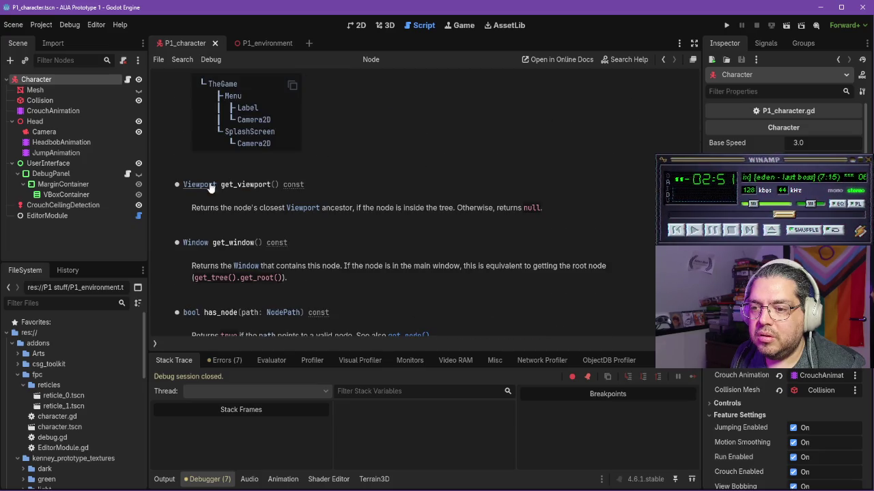
left_click(218, 185)
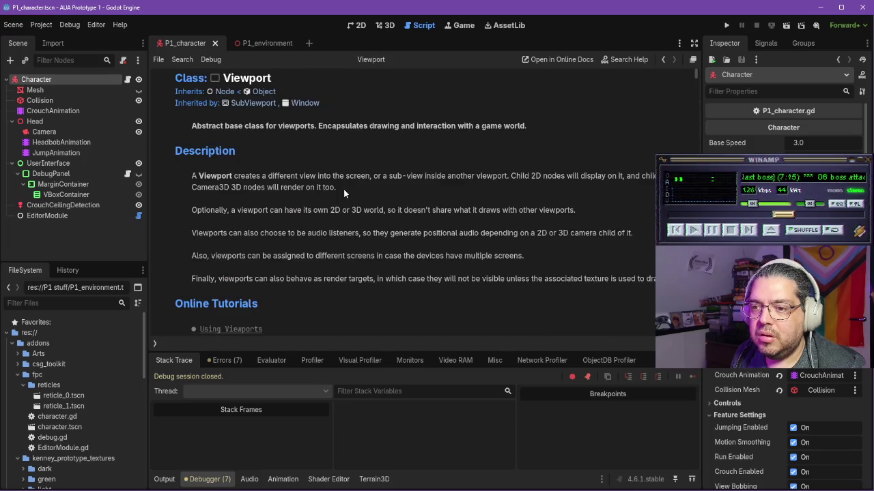
scroll(344, 189, "down", 5)
scroll(344, 188, "down", 3)
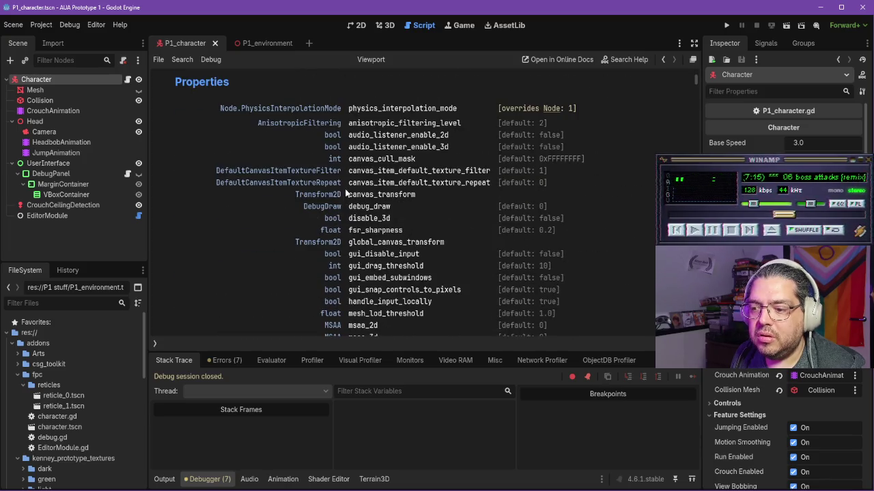
scroll(316, 197, "down", 6)
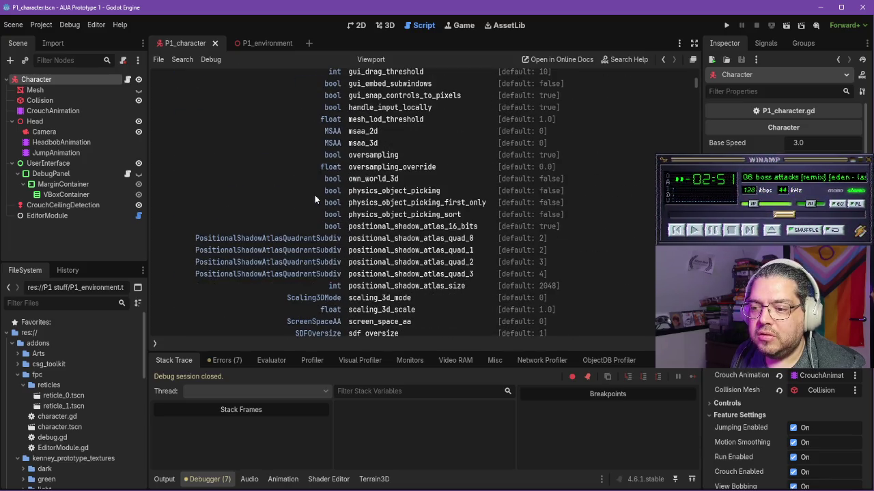
Step: Search the Viewport docs for 'size', step through the matches, then reopen the Character script
key("ctrl+f")
type("size")
key("Return")
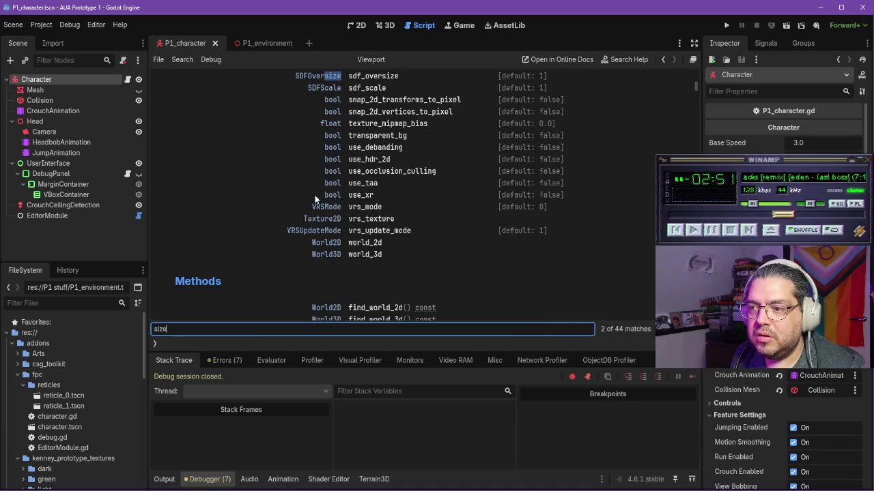
key("Return")
key("Return")
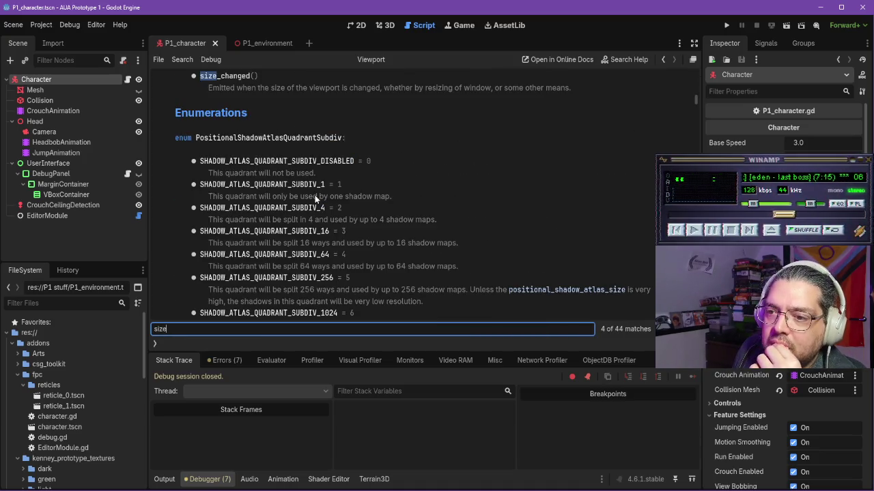
key("Return")
key("Return")
key("Return")
key("Return")
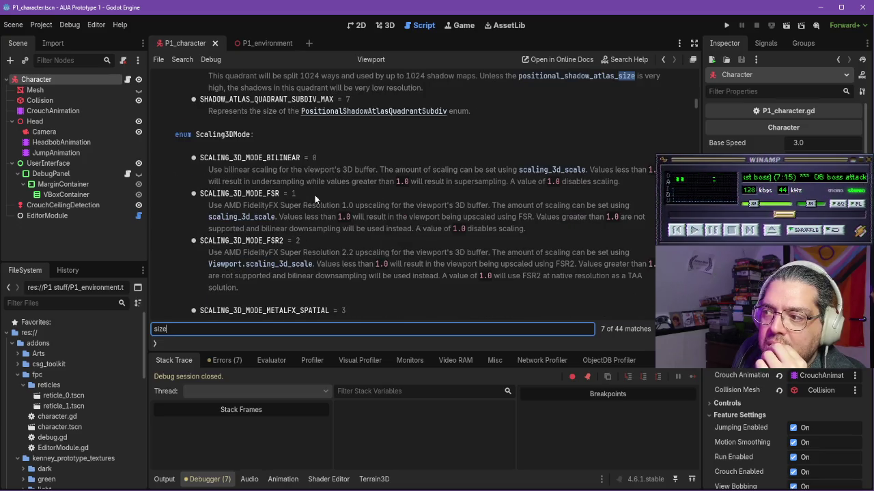
key("Return")
key("Return")
key("Return")
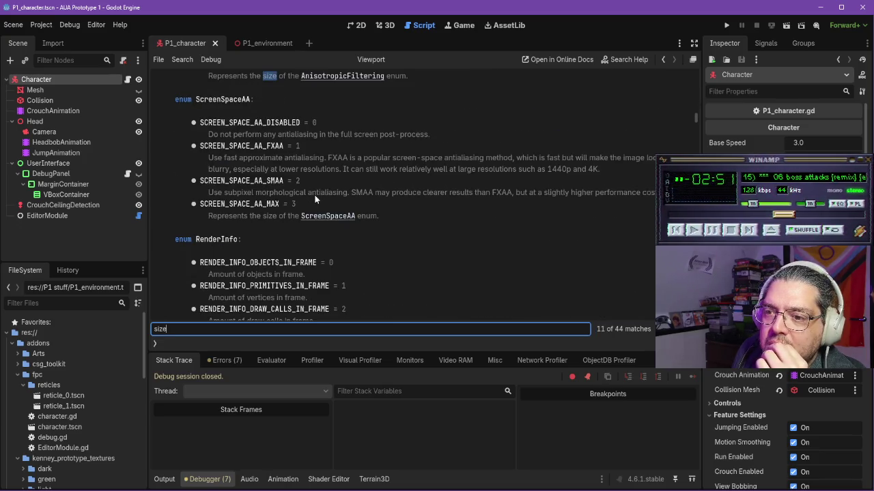
left_click(118, 83)
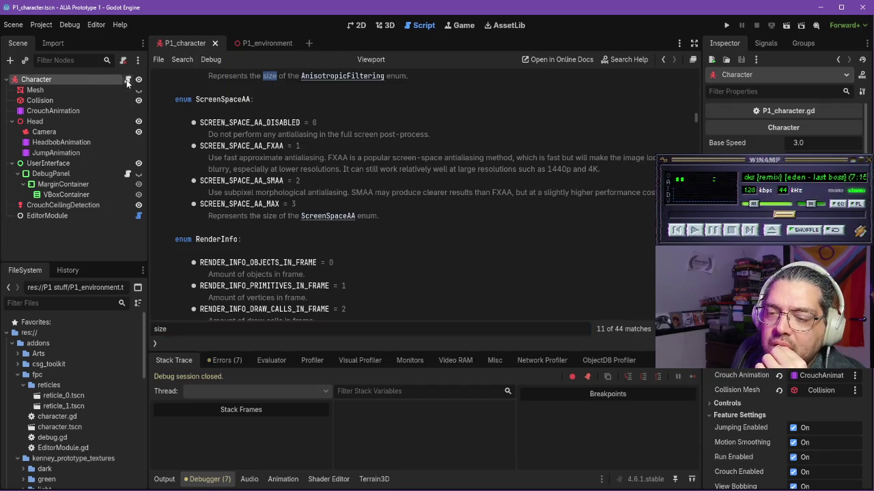
left_click(127, 80)
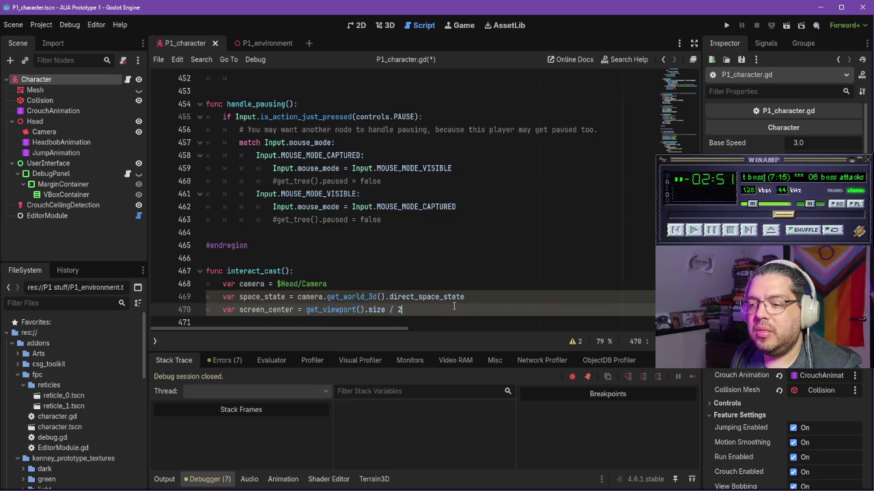
Step: Add an empty line after screen_center and review the Errors list
key("Return")
scroll(456, 273, "down", 2)
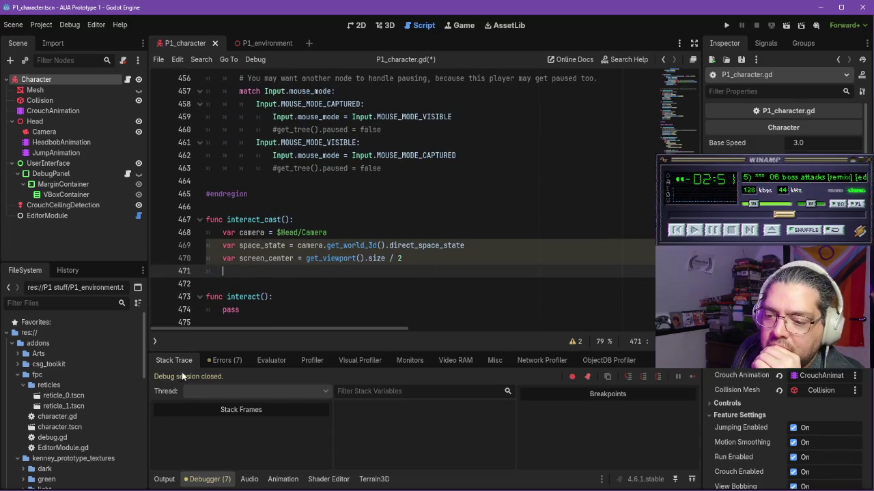
left_click(225, 361)
scroll(364, 423, "up", 1)
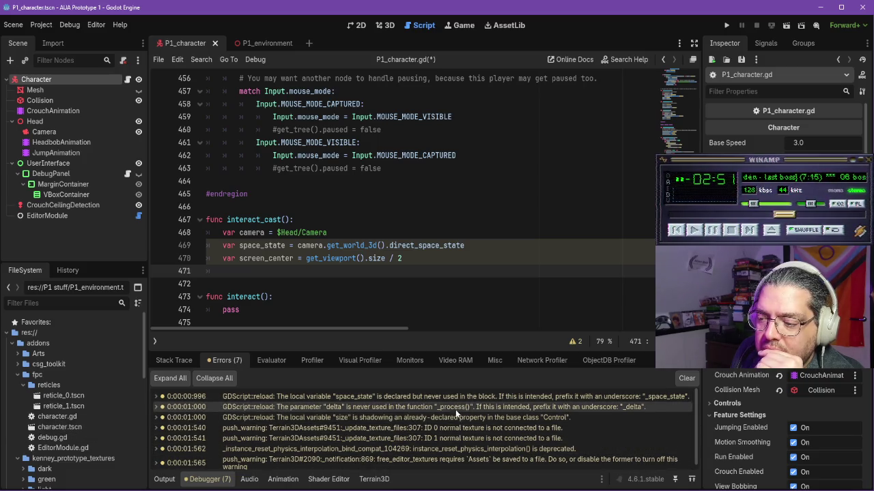
scroll(438, 463, "down", 1)
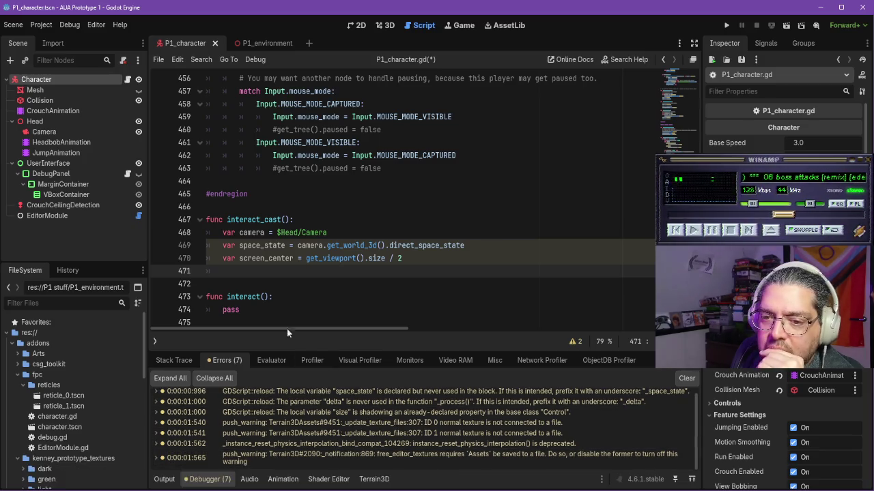
Step: Open the help page for get_world_3d() from the space_state line
left_click(361, 217)
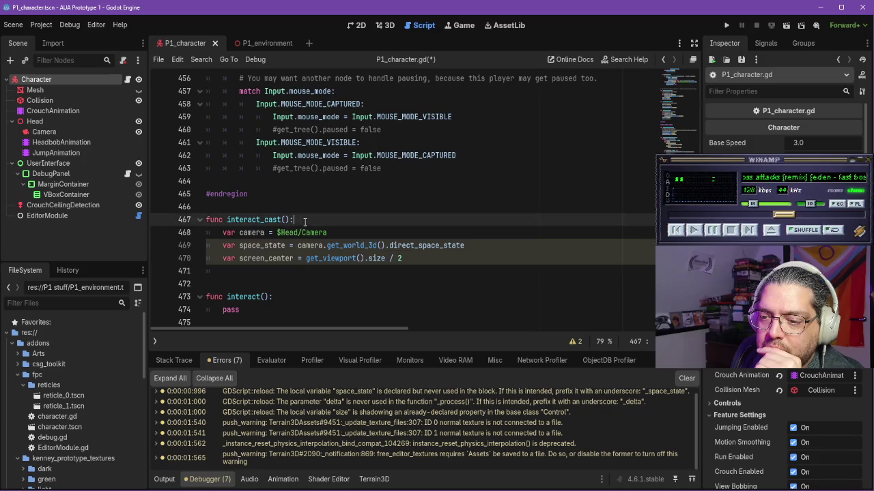
left_click(361, 212)
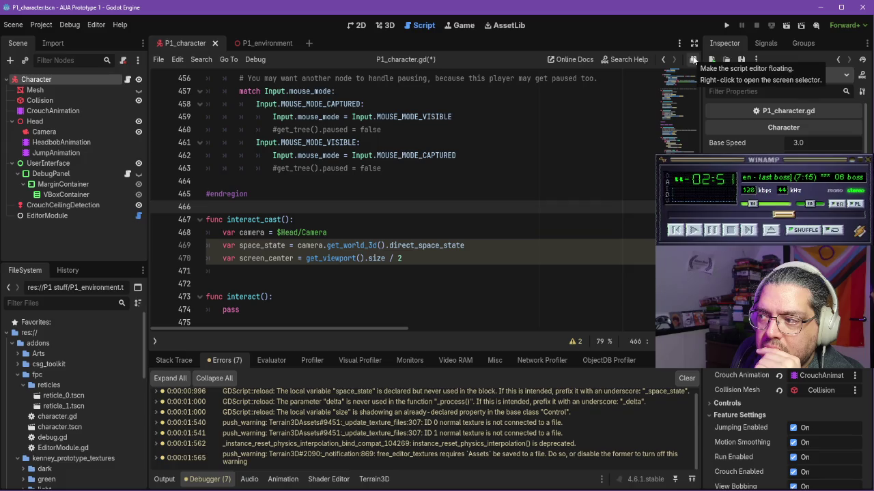
left_click(222, 271)
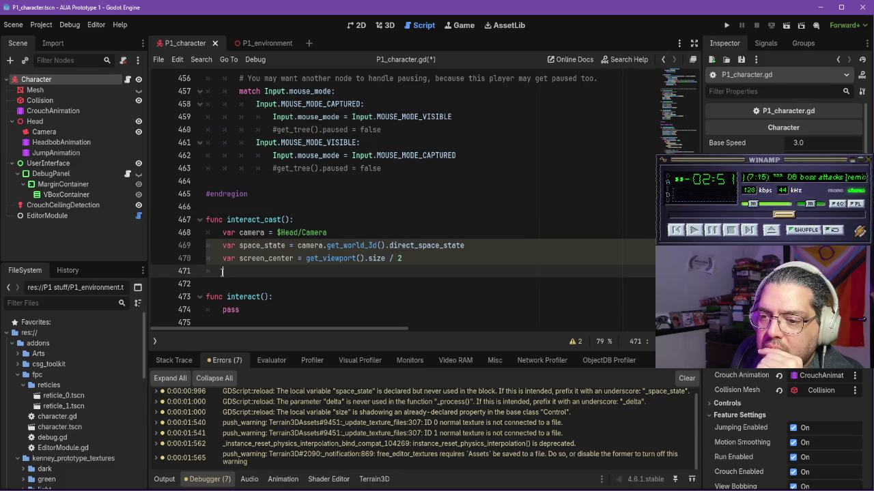
left_click(483, 247)
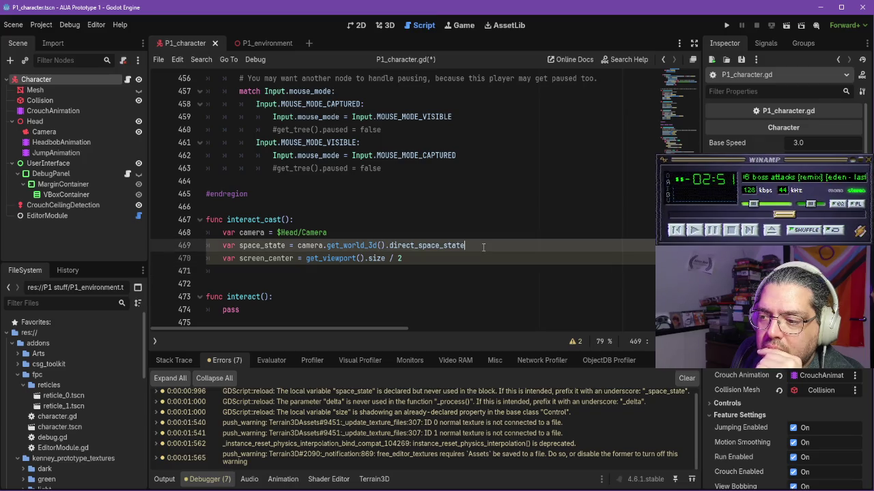
left_click(369, 245, "ctrl")
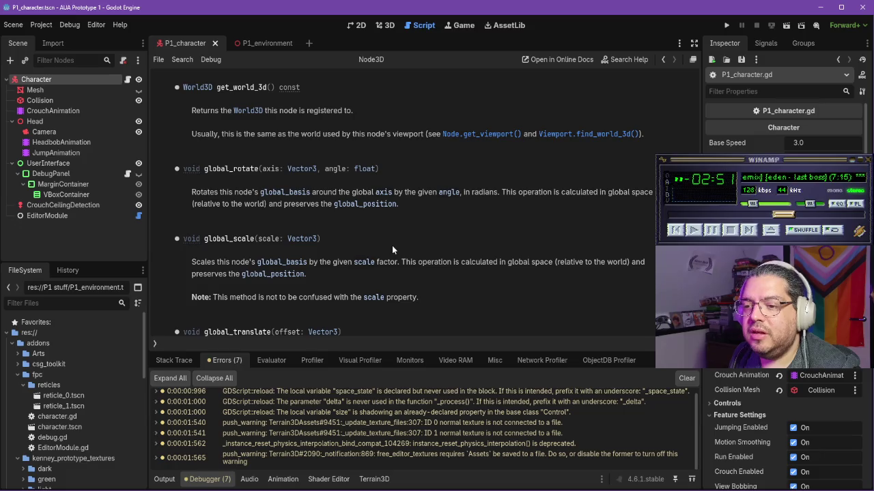
Step: In the World3D docs, search 'direct' and read the direct_space_state property description
left_click(198, 88)
key("ctrl+f")
type("direct")
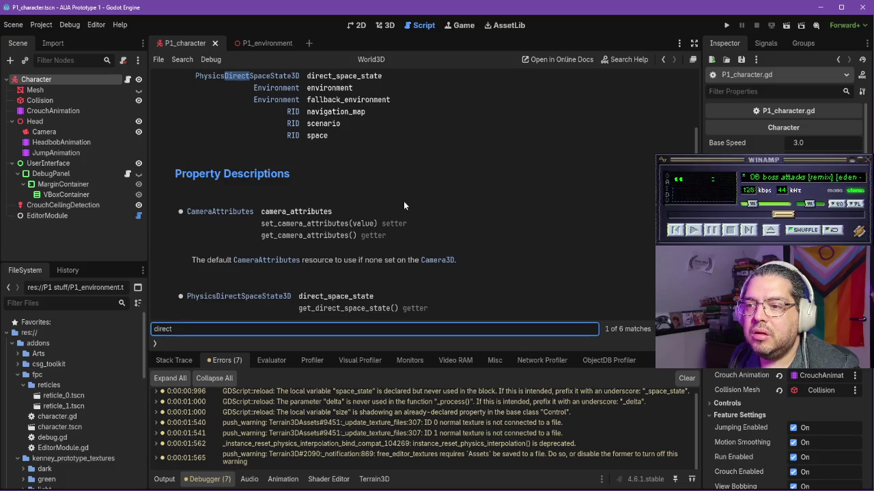
scroll(403, 201, "up", 1)
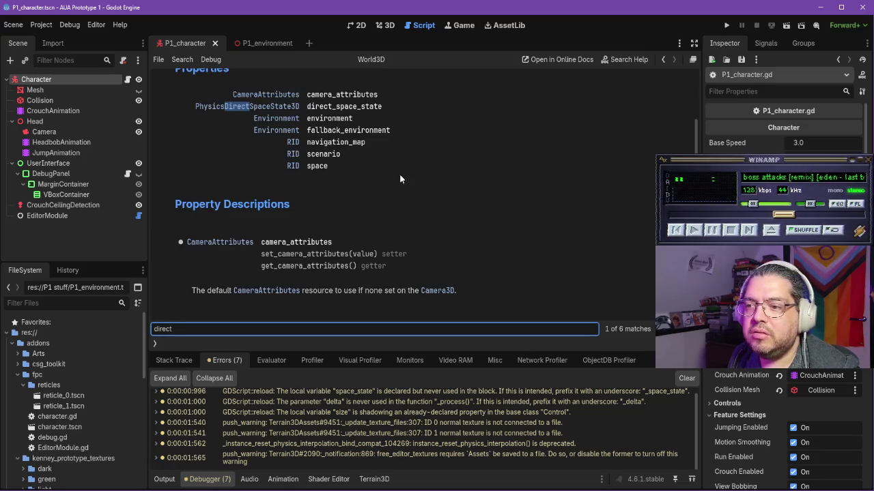
left_click(342, 112)
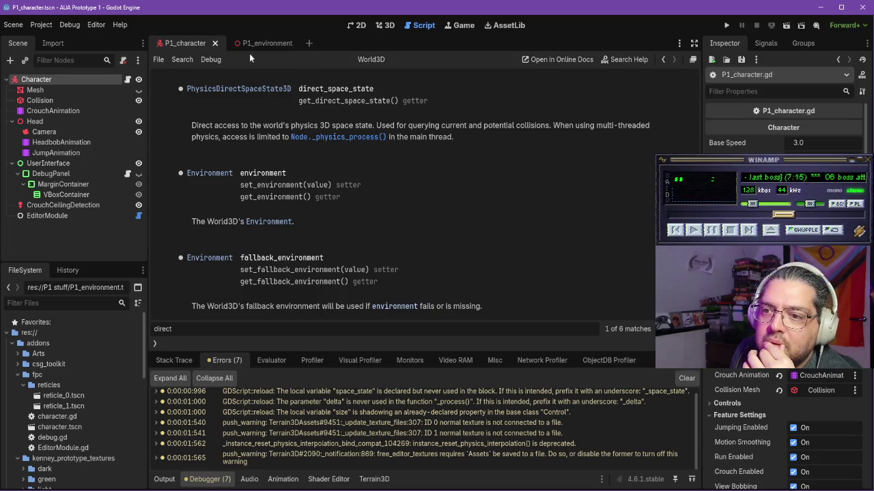
Step: Return to P1_character.gd on empty line 471, then resume the YouTube tutorial
left_click(664, 63)
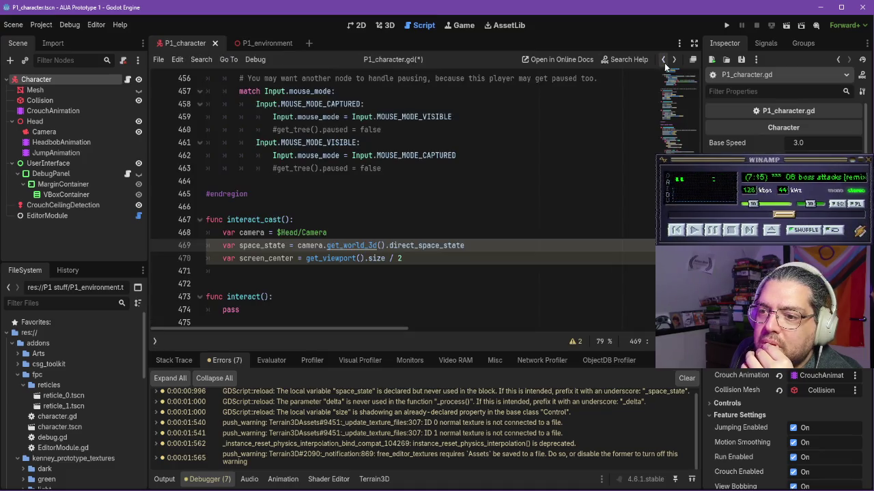
left_click(225, 271)
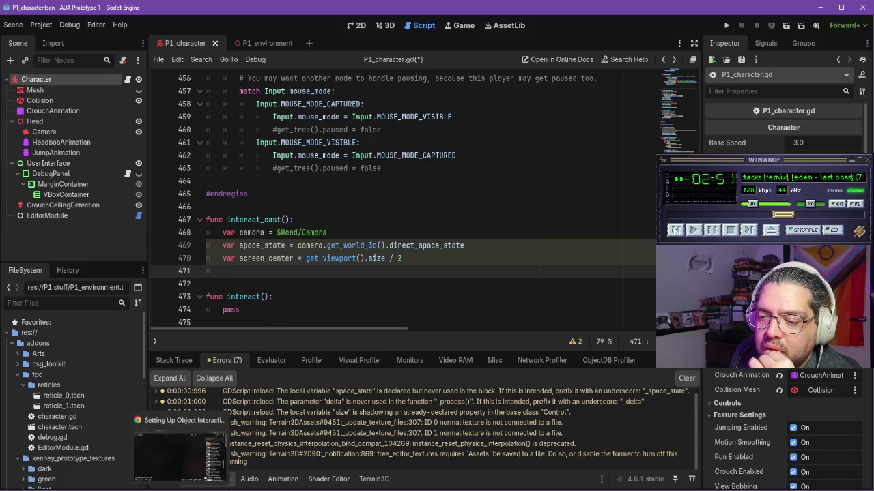
left_click(216, 471)
left_click(382, 301)
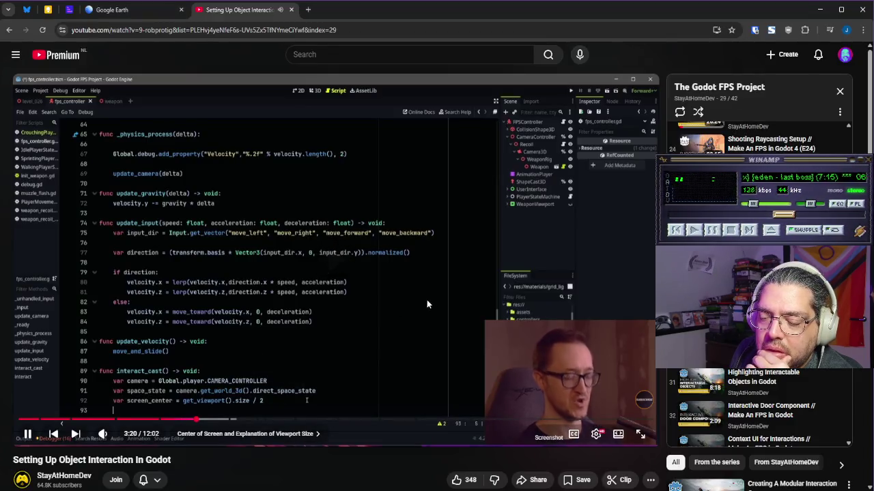
Step: Pause the tutorial at 3:39 on its project_ray_origin(screen_center) line and return to Godot
scroll(466, 304, "down", 1)
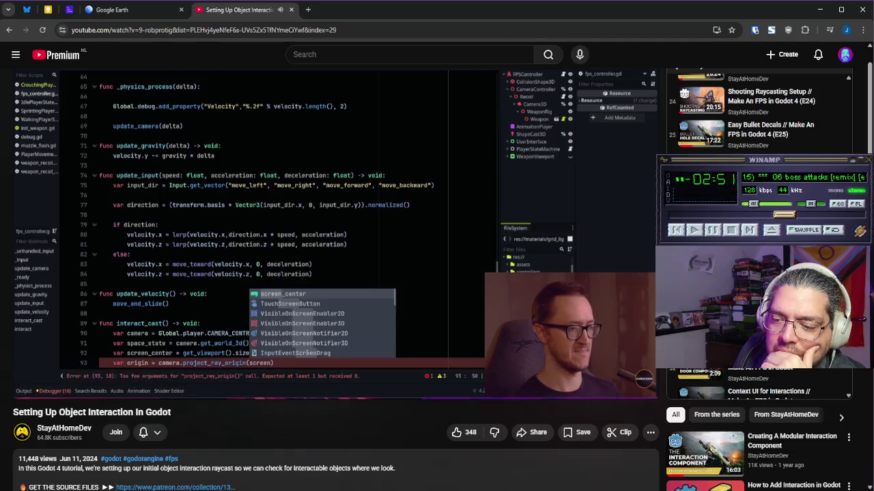
left_click(451, 239)
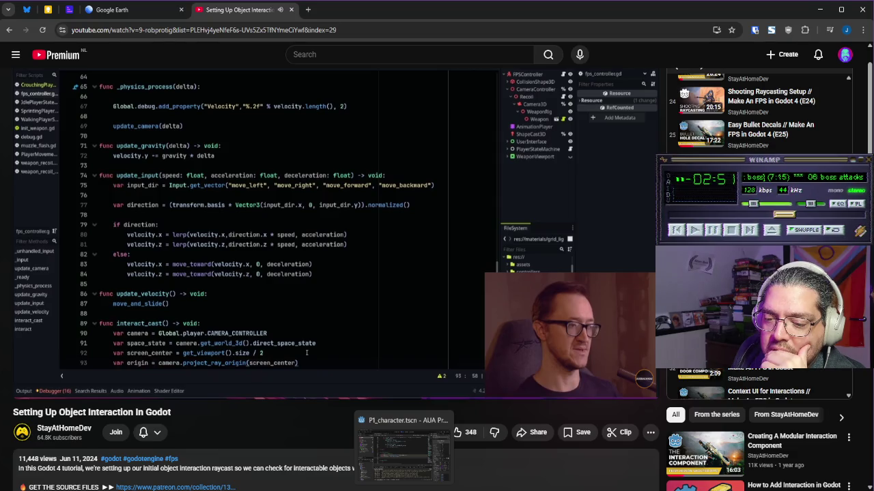
left_click(403, 443)
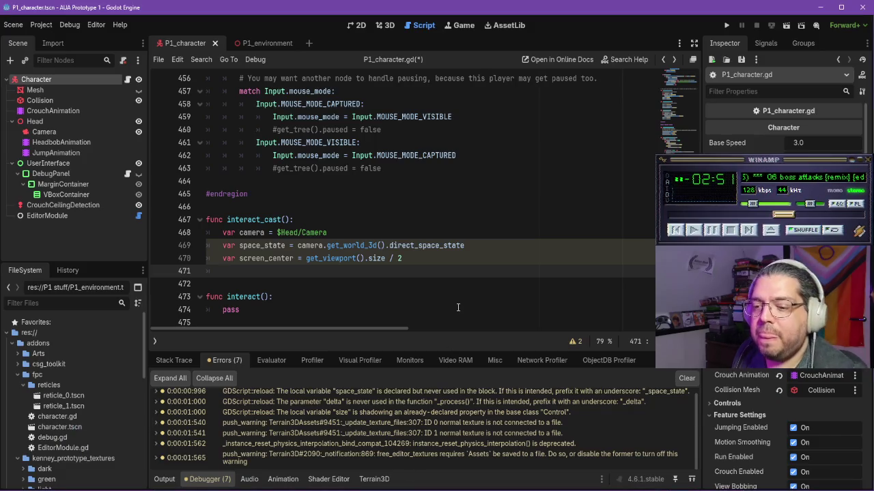
Step: Start line 471 as 'var origin = camera' and turn the background music volume to zero
type("var ")
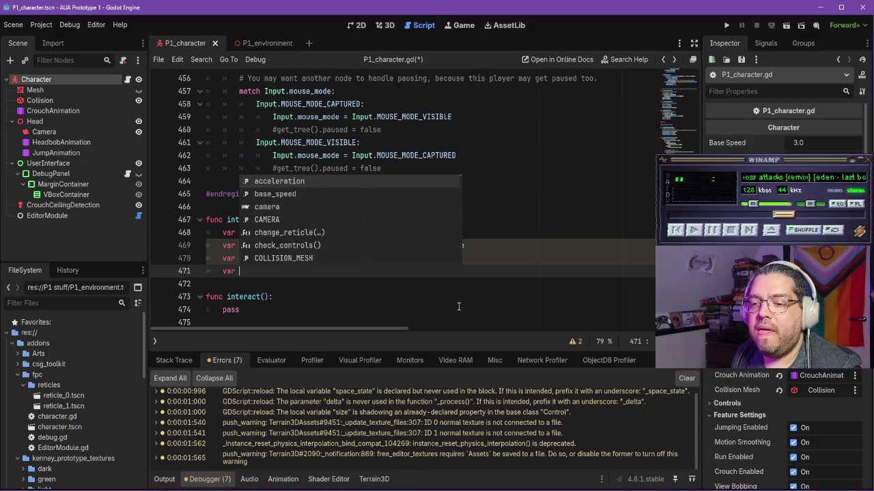
type("origin = ")
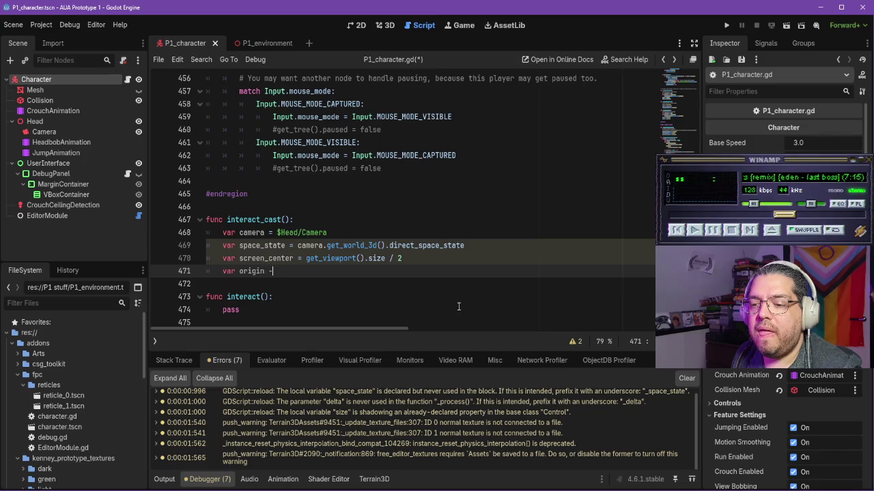
type("camera")
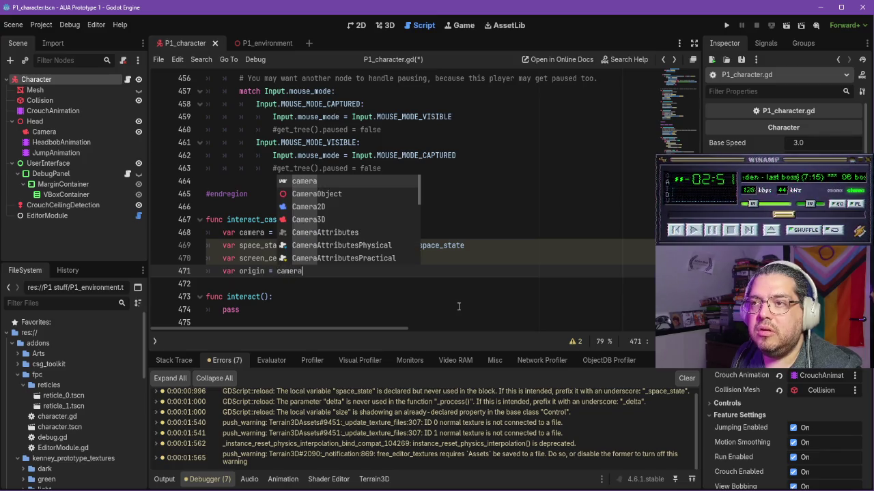
left_click(745, 204)
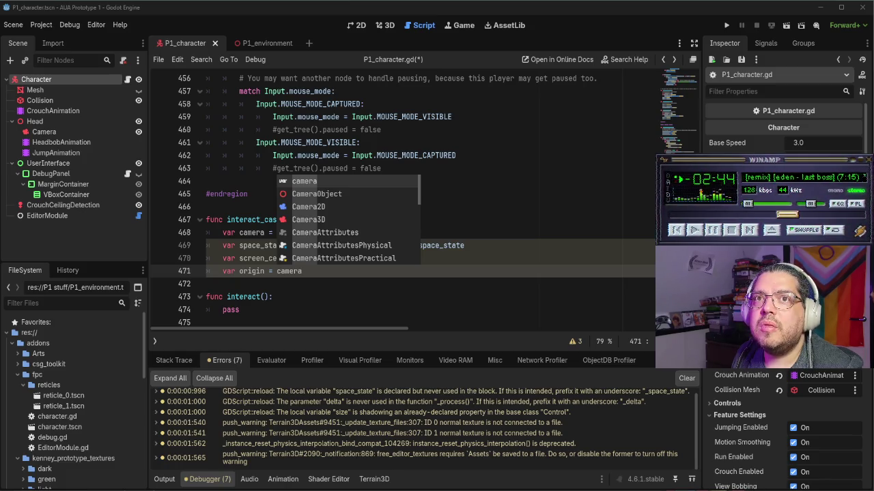
key("alt+Tab")
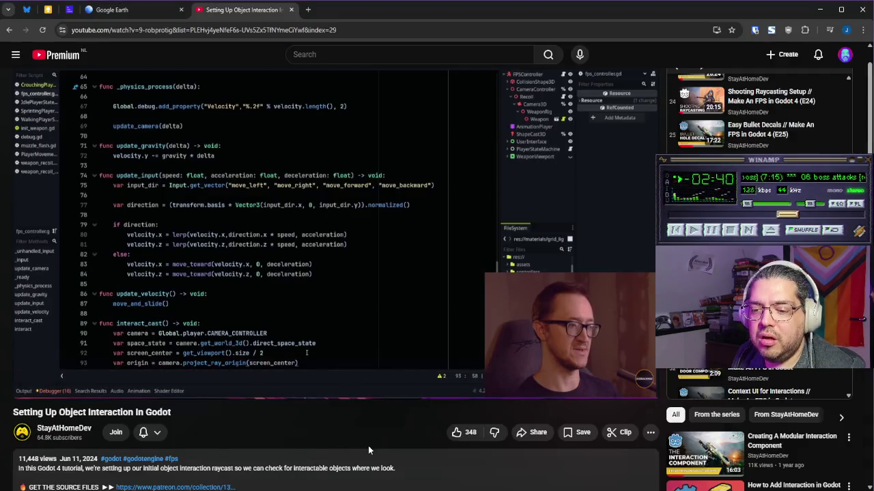
key("alt+Tab")
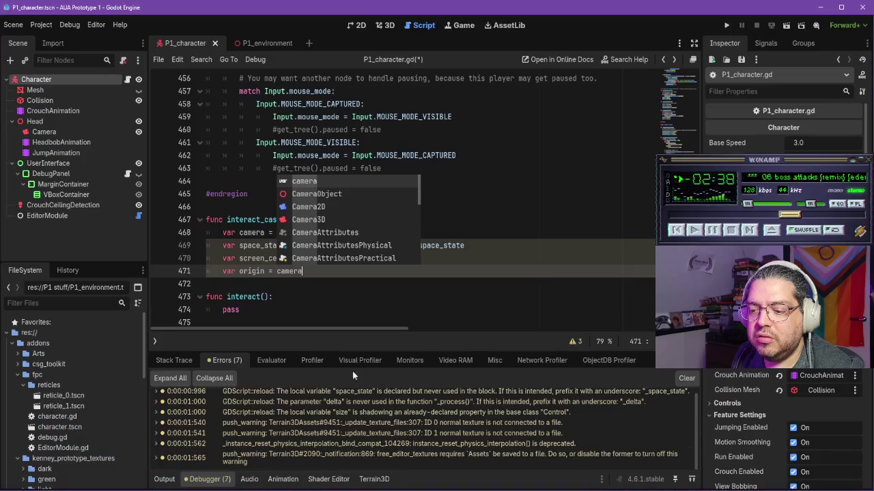
Step: Complete line 471 as camera.project_ray_origin(screen_center) via autocomplete and begin a new line
left_click(322, 271)
type("project")
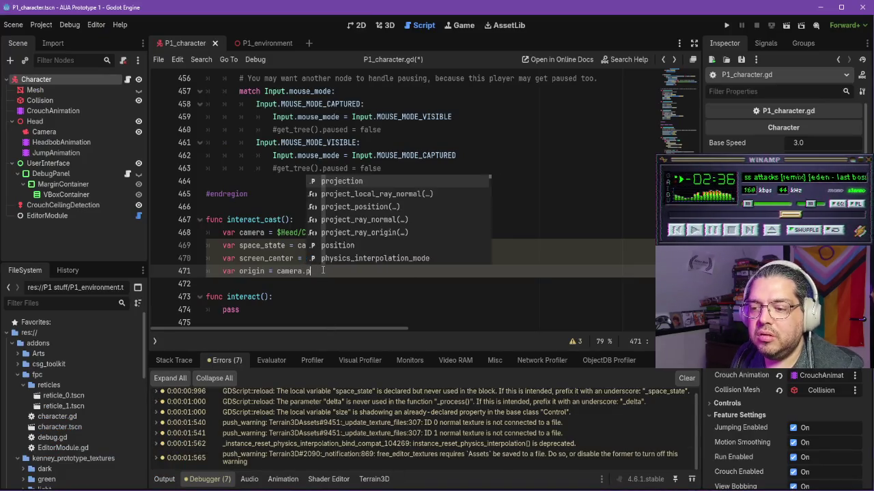
key("Down")
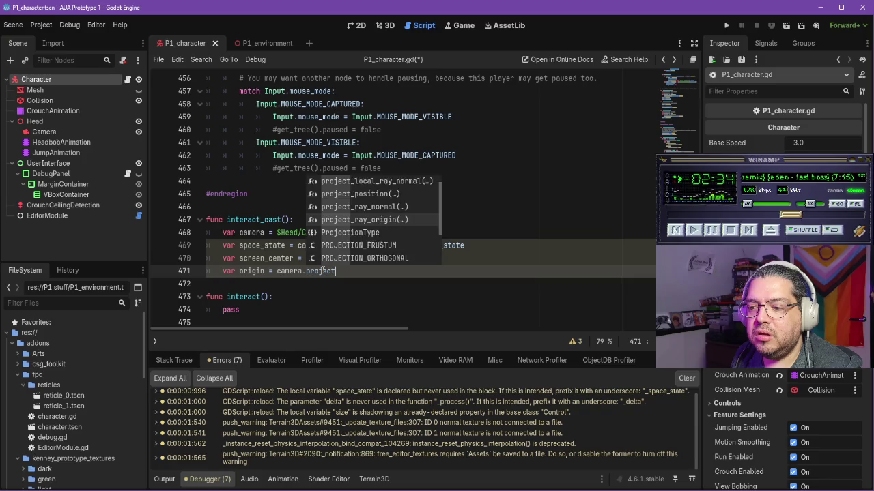
key("Escape")
key("Delete")
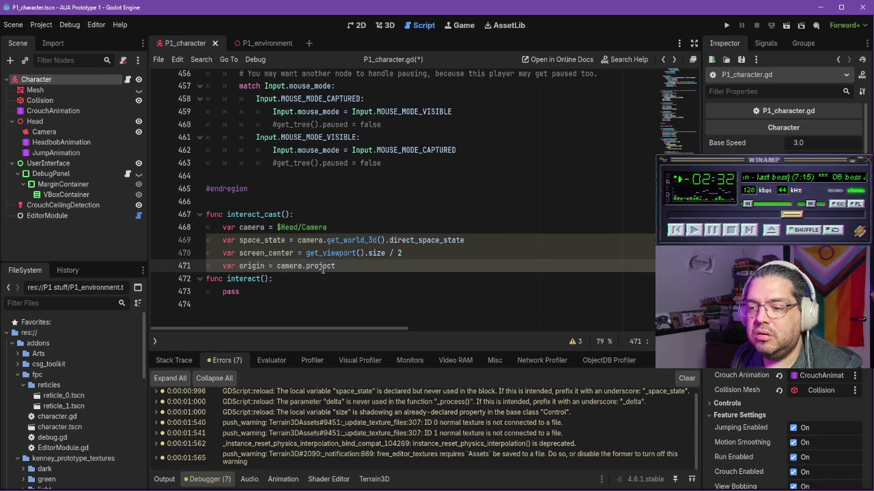
key("BackSpace")
key("BackSpace")
key("BackSpace")
type("project")
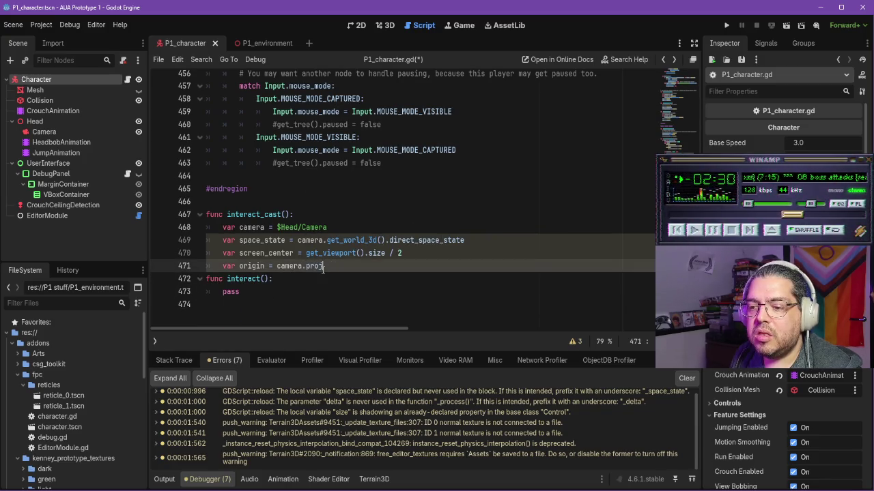
key("Return")
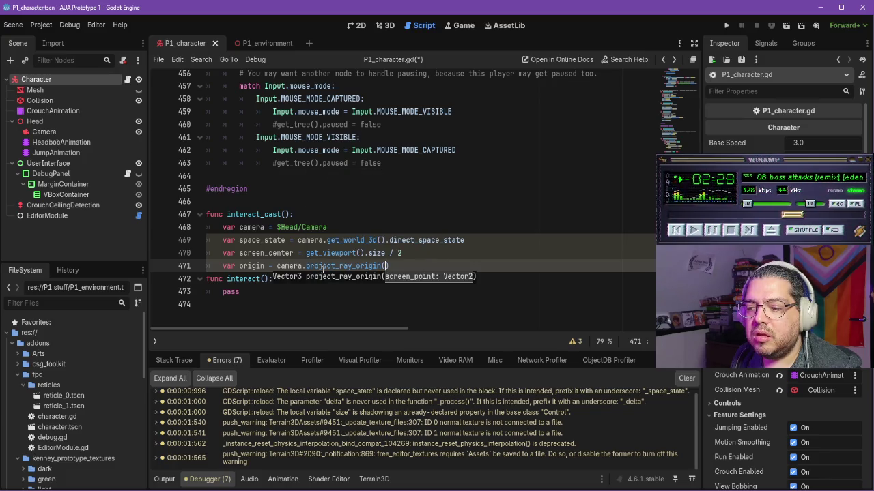
type("screen_cent")
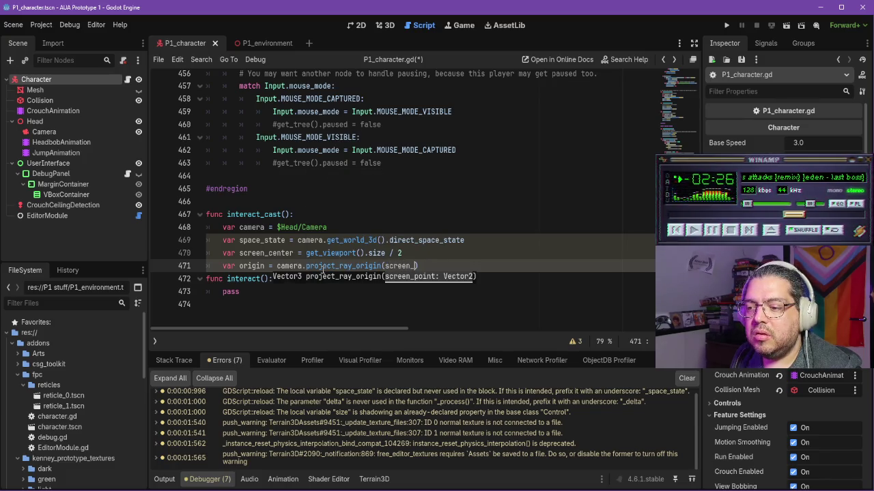
key("Return")
key("Return")
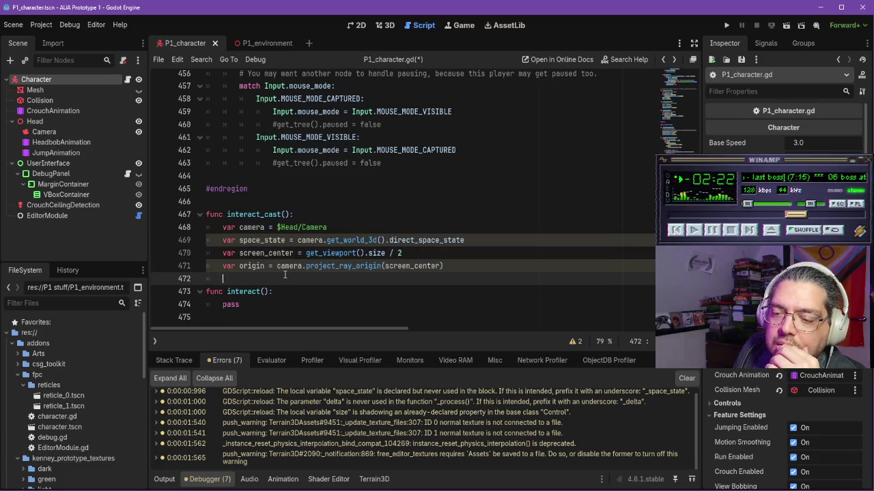
key("alt+Tab")
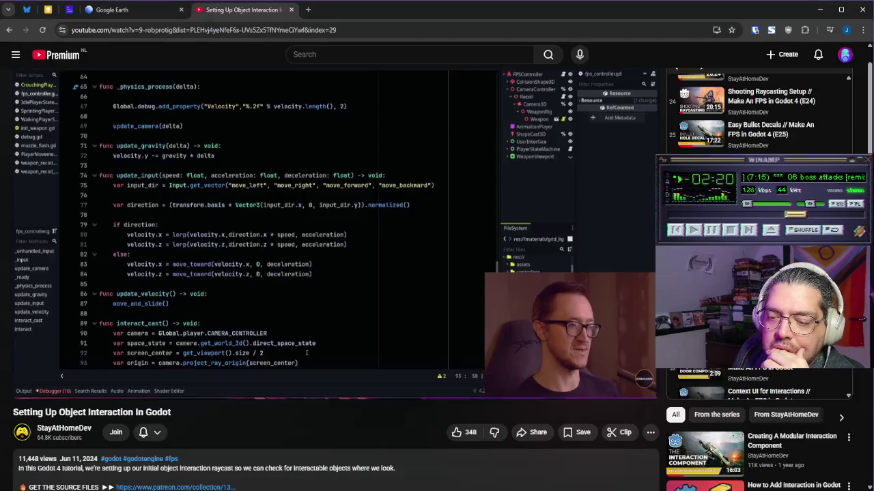
Step: Pause the tutorial on 'var end = origin + camera.project_ray_normal(screen_center) * interact_distance', then return to Godot
left_click(362, 271)
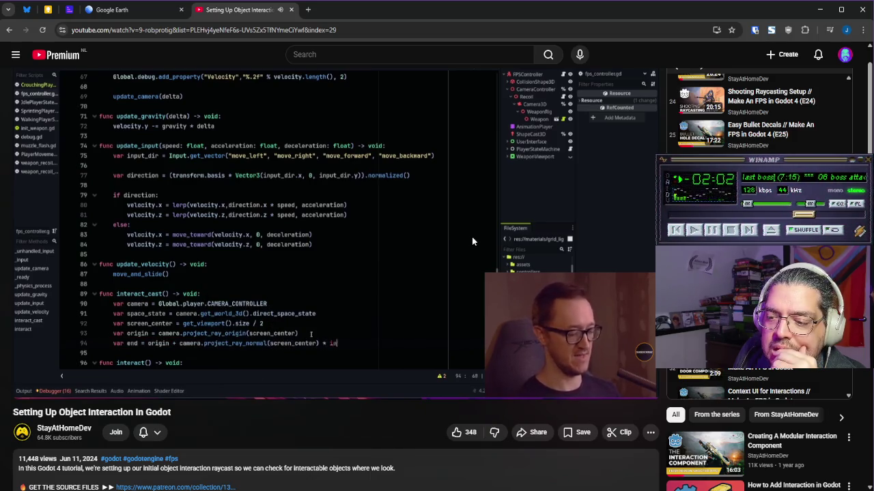
left_click(430, 230)
mouse_move(405, 490)
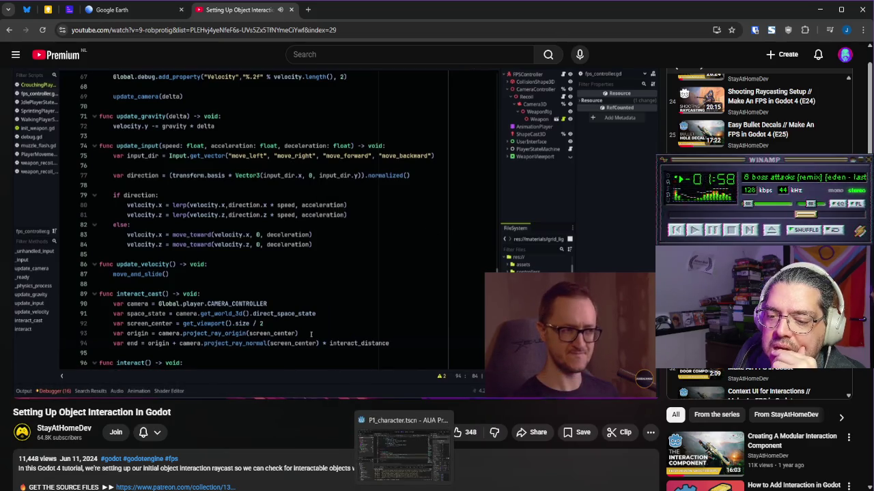
left_click(403, 447)
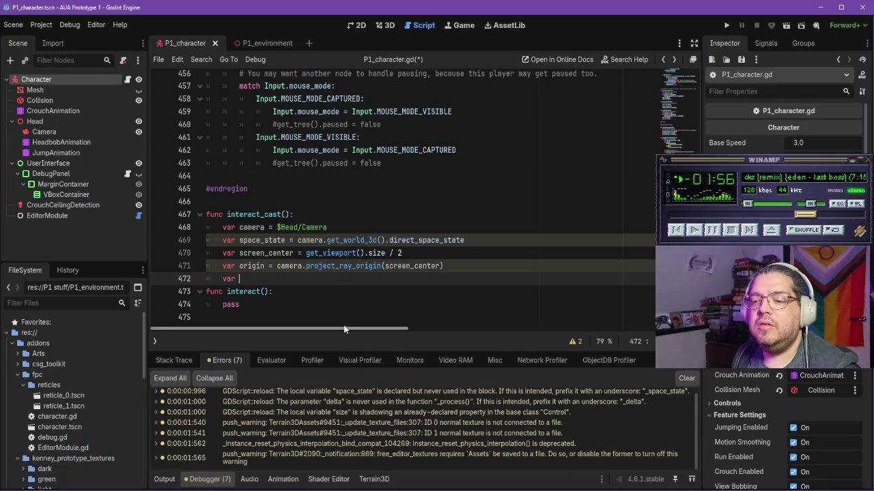
Step: Start line 472 of interact_cast with 'var end = ', checking the tutorial for reference
key("Return")
key("Return")
key("Up")
key("Up")
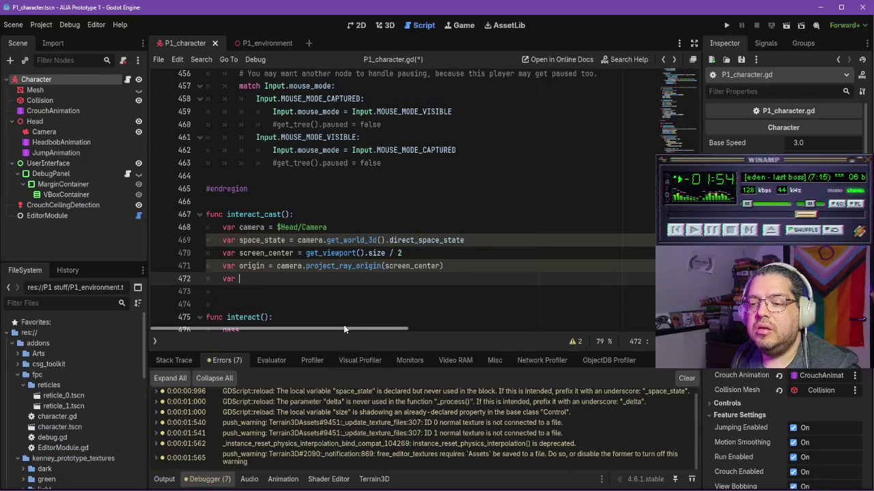
type("end =")
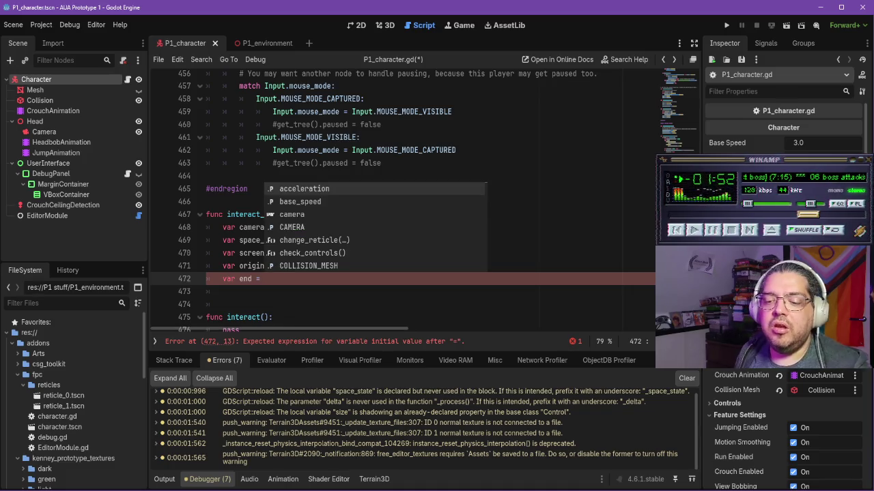
key("alt+Tab")
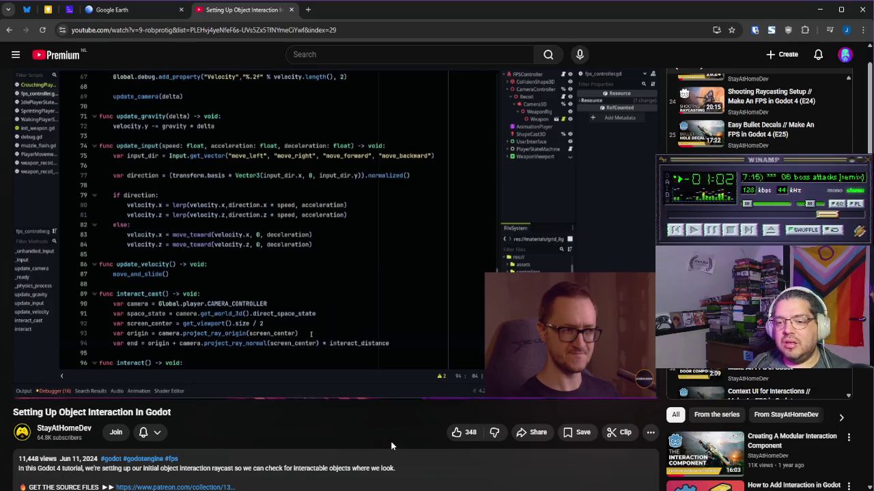
left_click(424, 457)
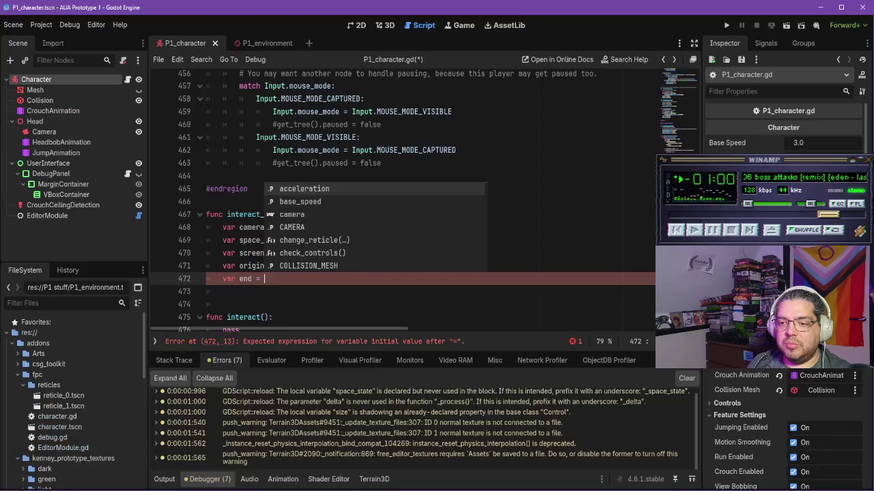
Step: Write 'origin + camera.project_ray_normal' after var end =, picking project_ray_normal from autocomplete
type("origin")
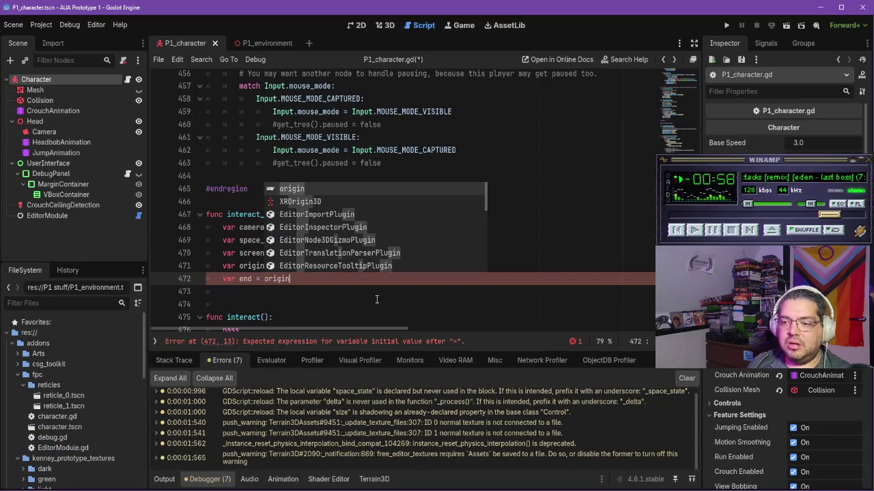
type(" + ")
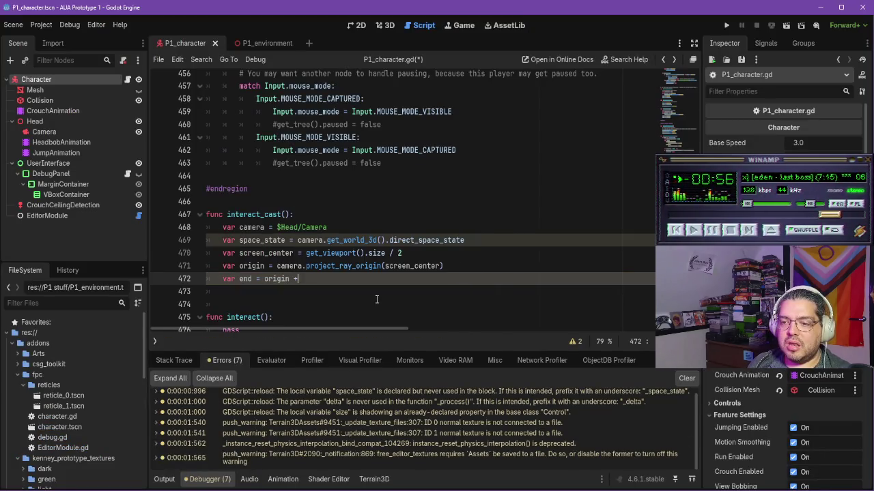
type("camera.proje")
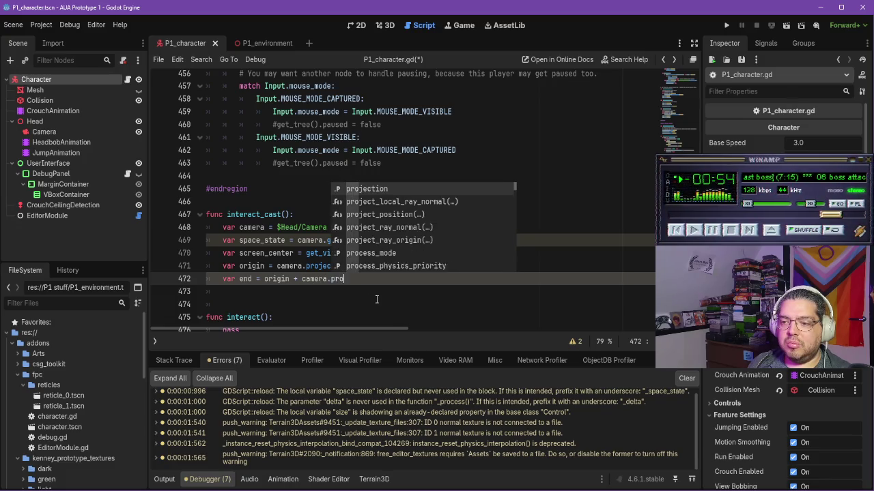
key("Down")
key("Down")
key("Down")
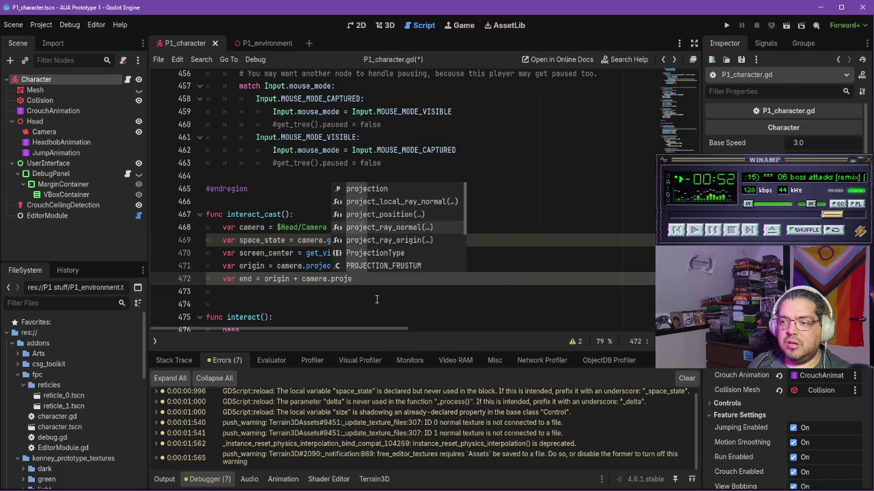
key("Return")
key("alt+Tab")
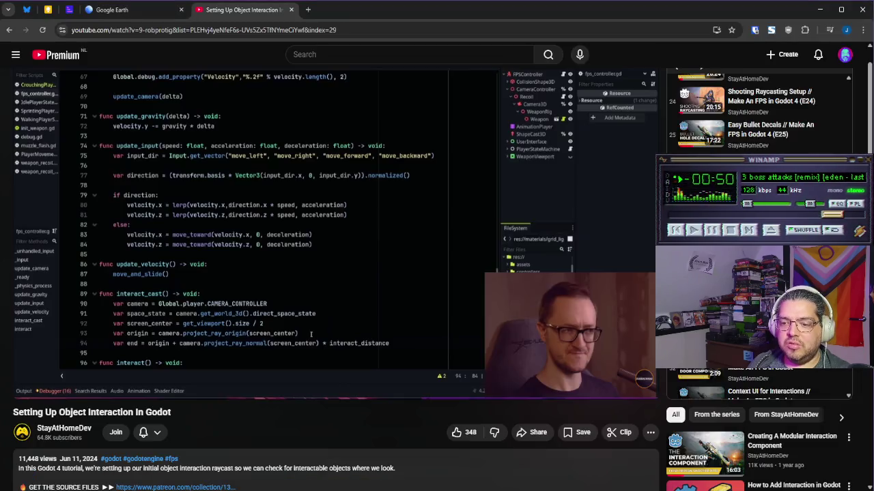
key("alt+Tab")
key("BackSpace")
key("BackSpace")
key("BackSpace")
type("normal")
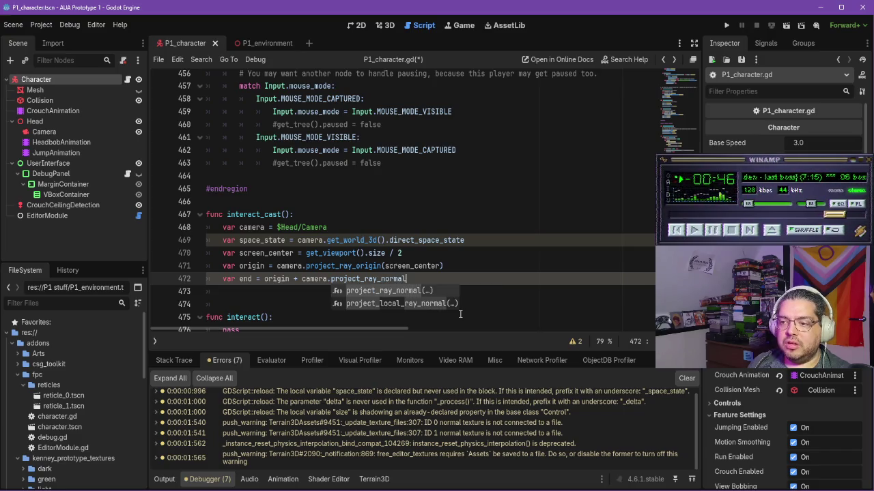
key("Return")
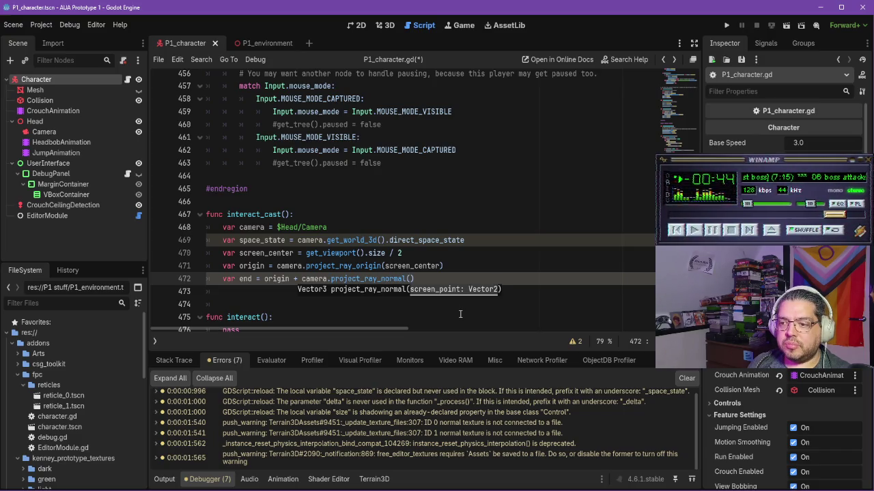
Step: Finish the end line with '(screen_center) * interact_distance' and start a new line
key("alt+Tab")
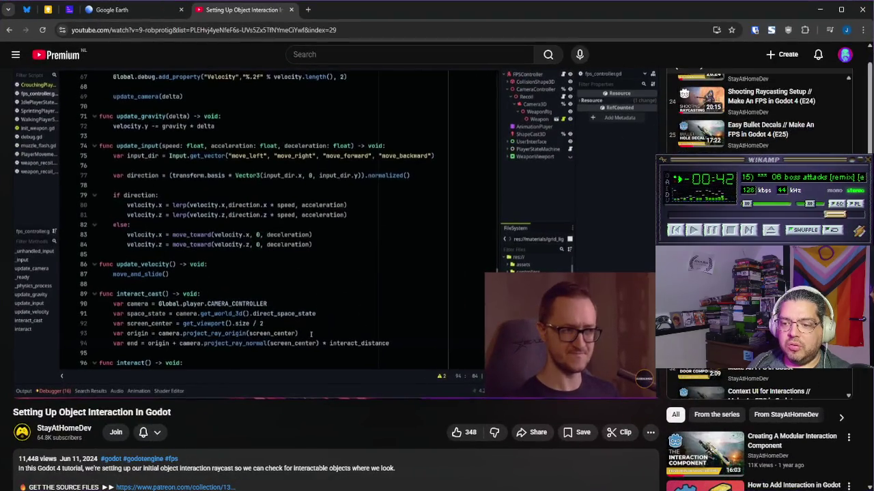
key("alt+Tab")
type("screen_center) *")
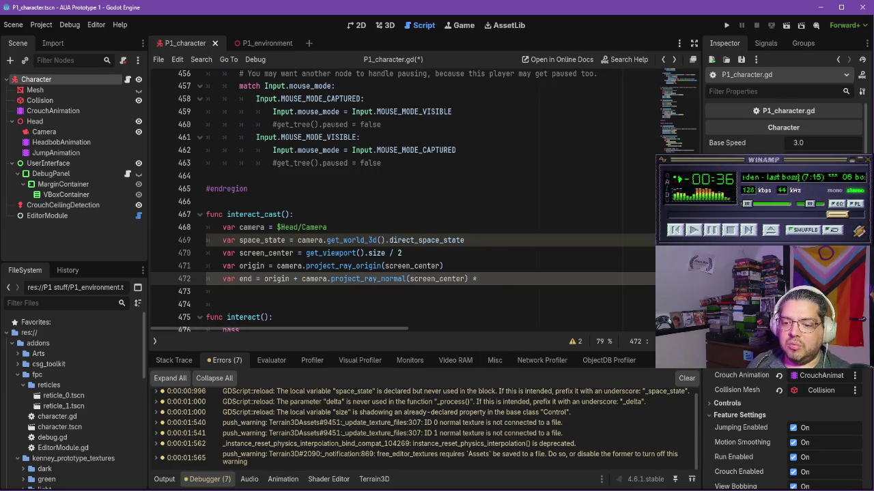
key("alt+Tab")
key("alt+Tab")
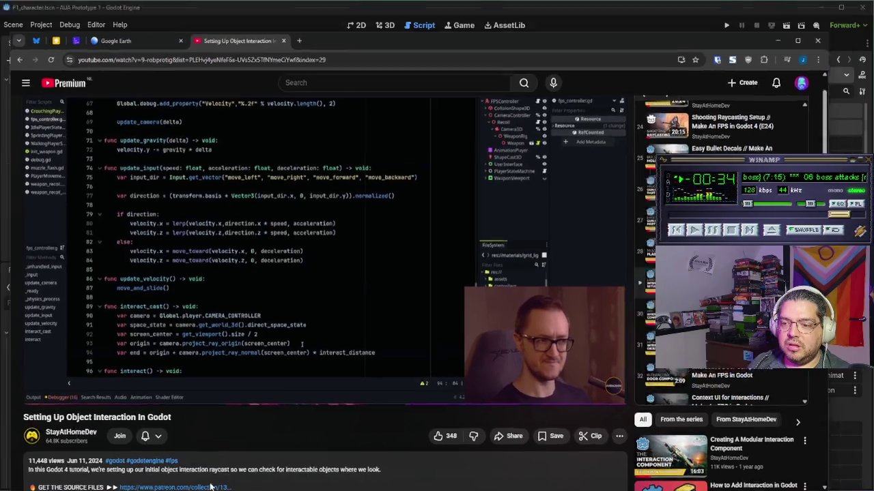
type("ct_distanc")
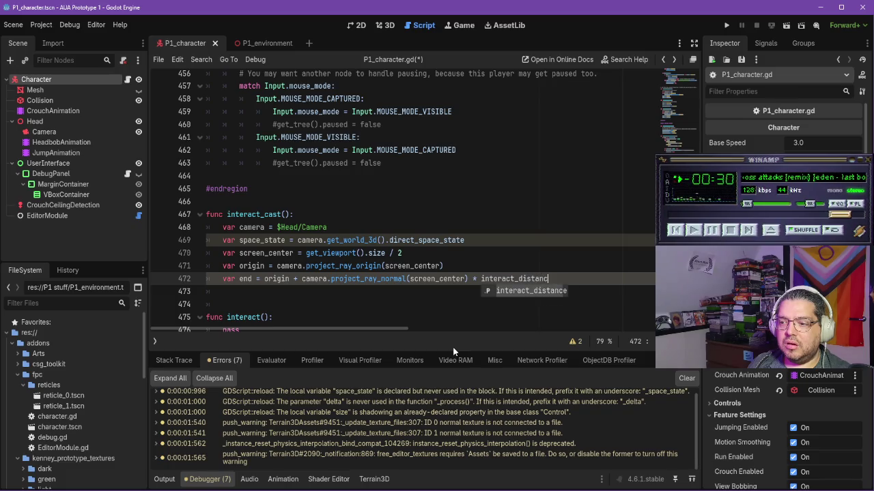
type("e")
key("Return")
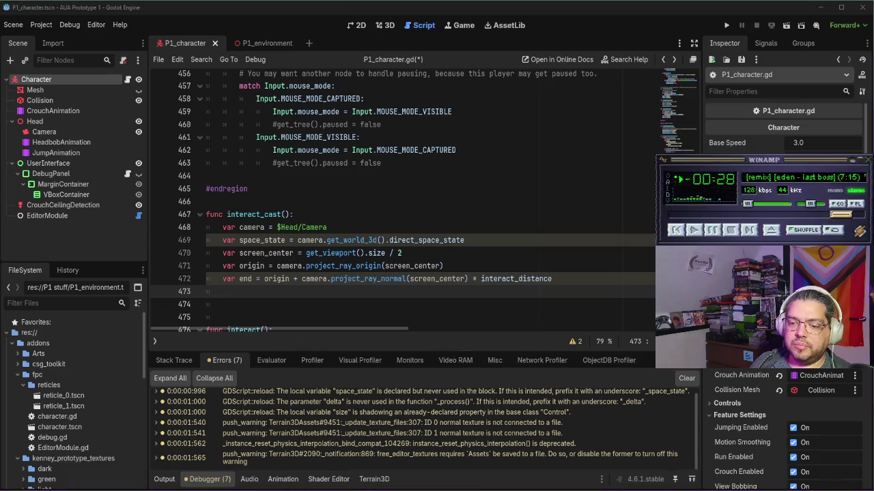
Step: Play the tutorial to its ray query code, then pause it and return to the script
key("alt+Tab")
left_click(422, 276)
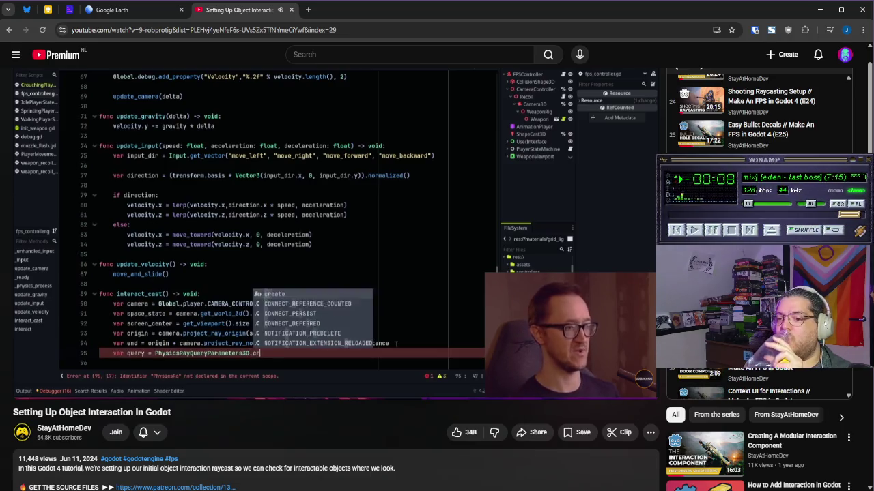
left_click(425, 254)
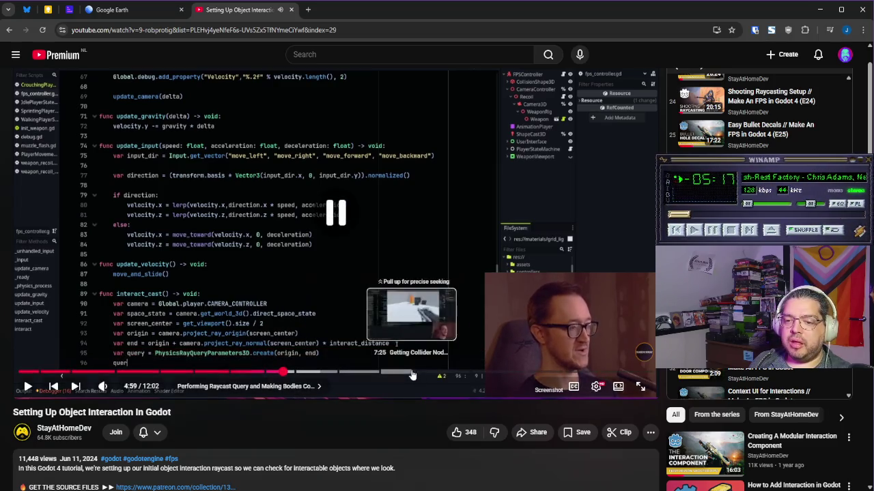
left_click(416, 418)
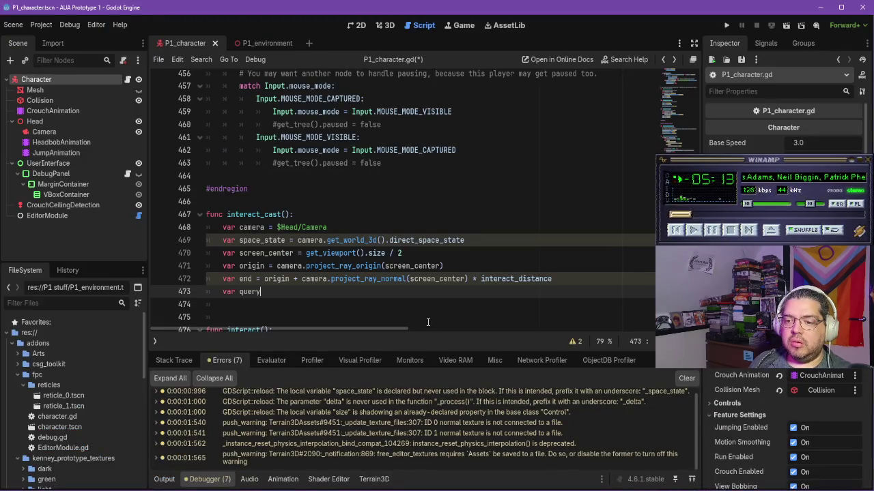
key("ctrl+space")
key("alt+Tab")
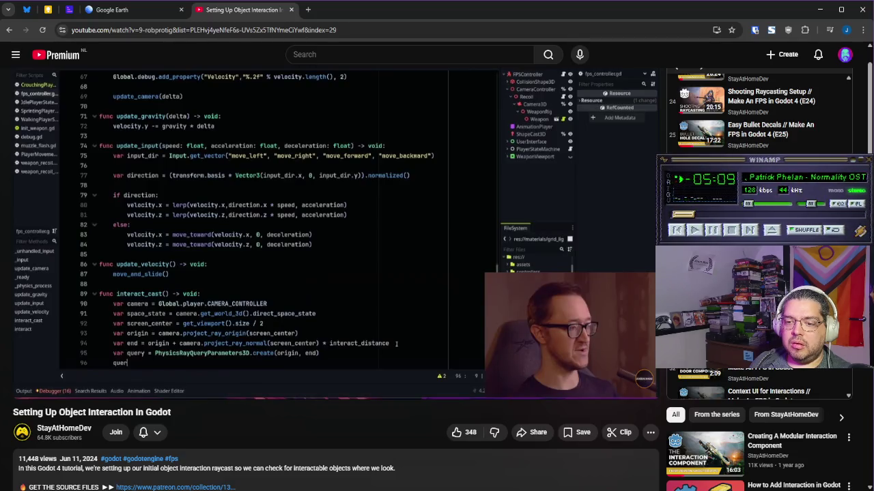
key("alt+Tab")
Step: Write 'var query = PhysicsRayQueryParameters3D.create(origin, end)' on line 473 using autocomplete
type("Phys")
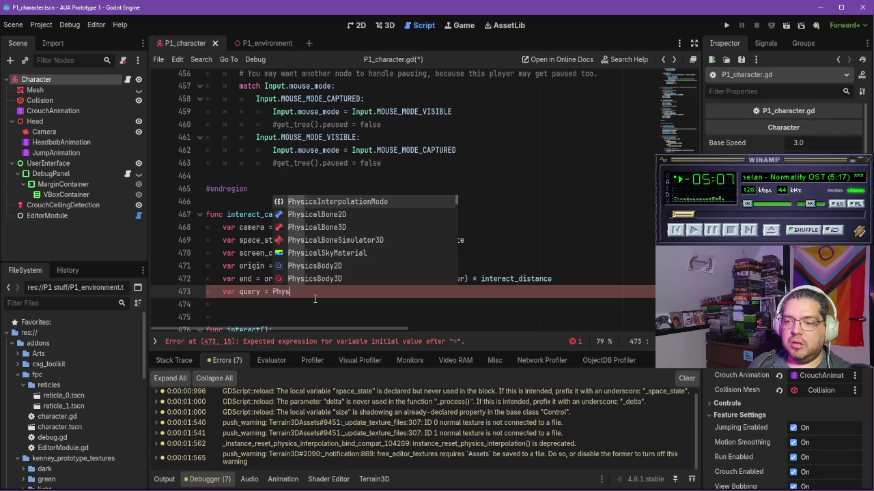
type("icsR")
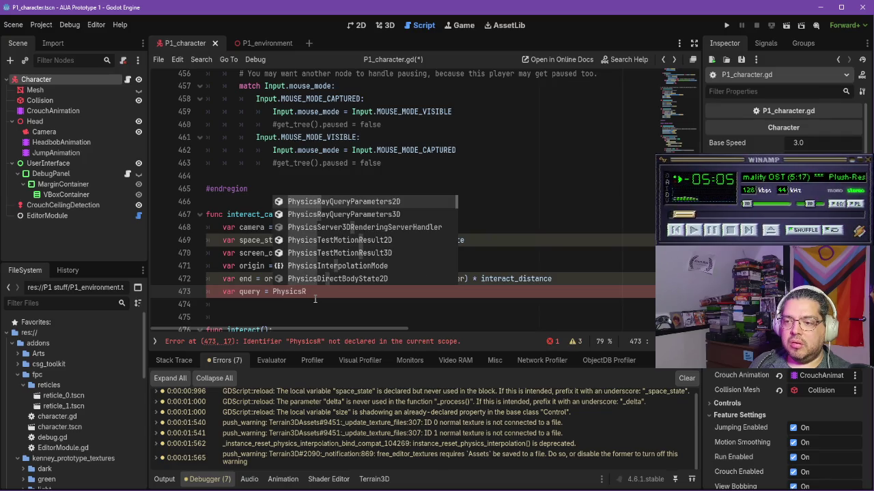
key("Down")
key("Return")
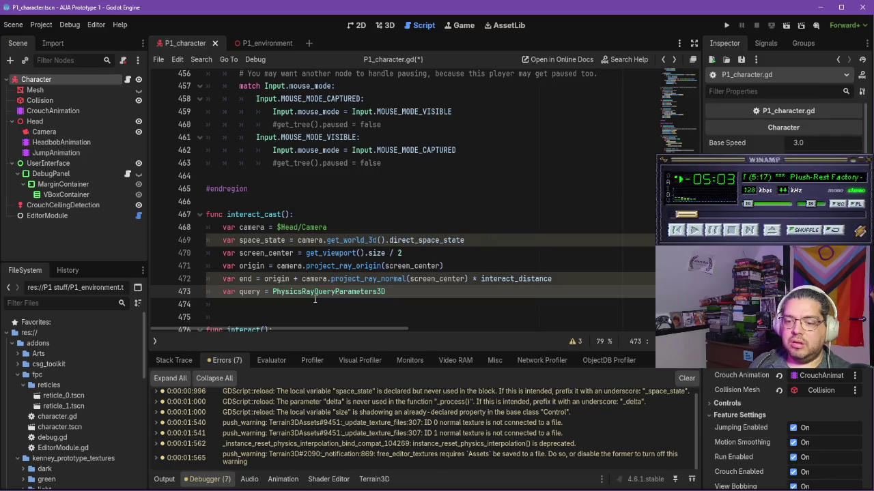
key("alt+Tab")
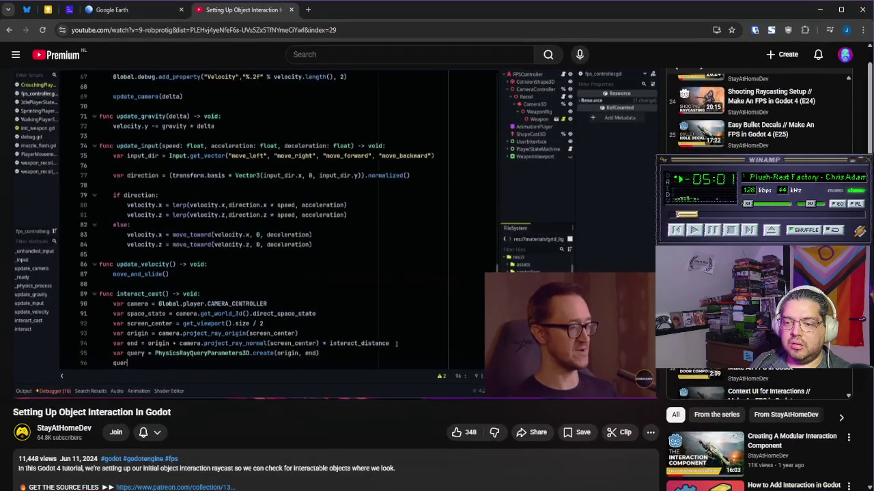
key("alt+Tab")
type("ate(origin, end)")
key("Return")
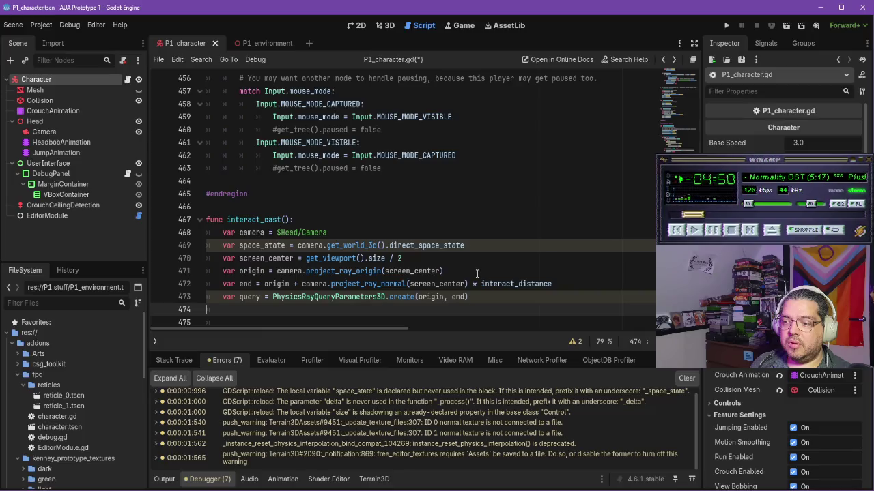
scroll(477, 273, "down", 1)
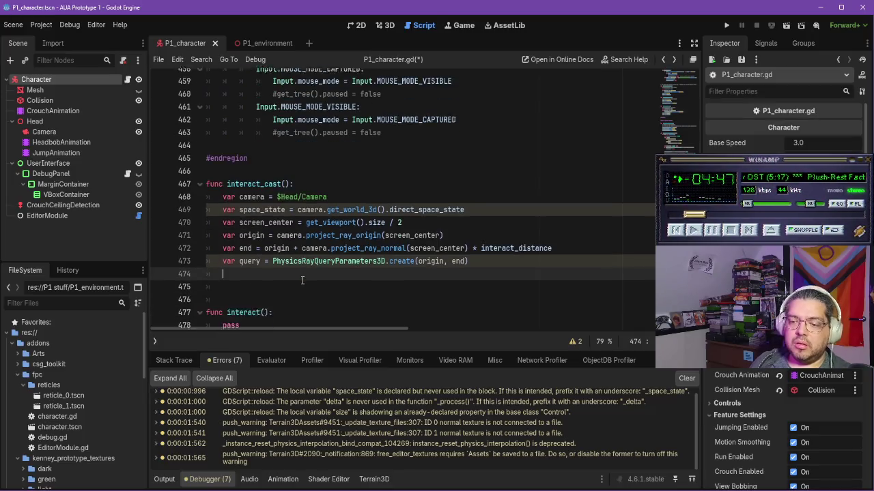
key("alt+Tab")
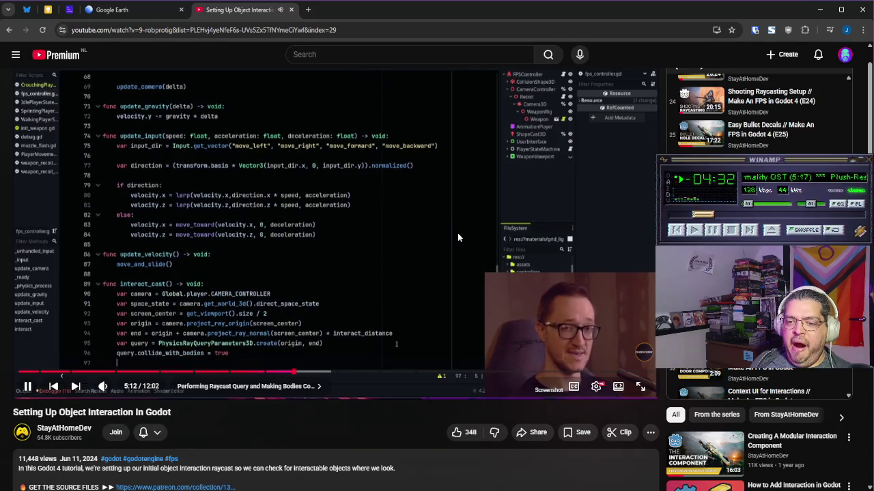
Step: Add 'query.collide_with_bodies = true' on line 474, then resume the tutorial video
left_click(458, 234)
key("alt+Tab")
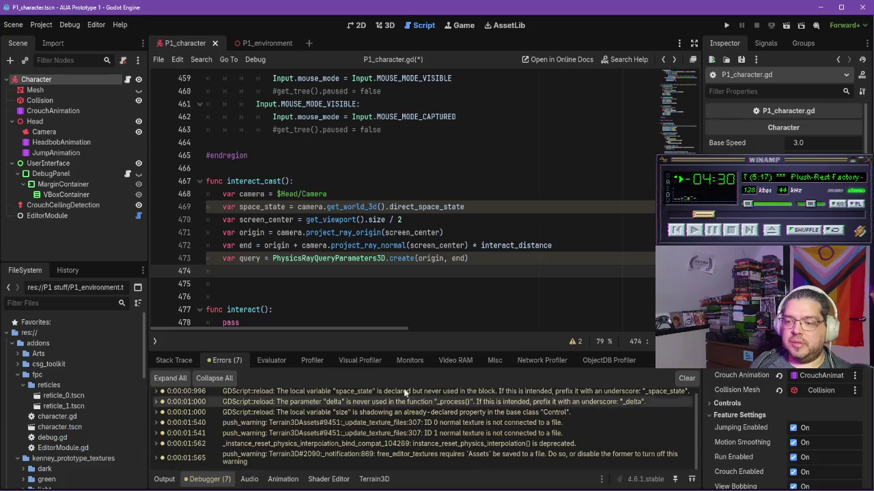
type("quer")
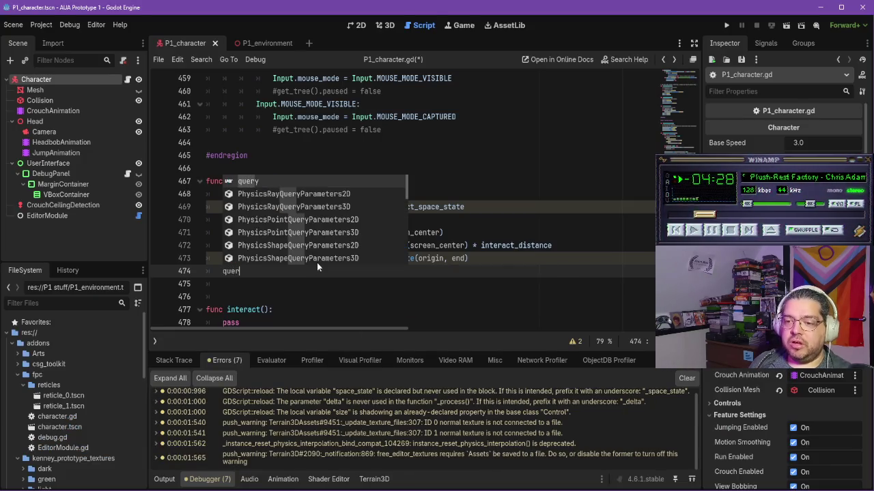
type("y.")
key("Down")
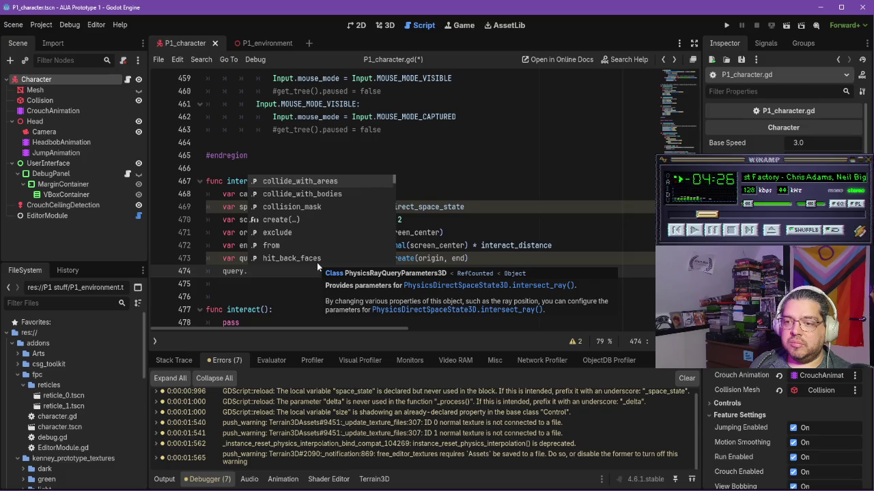
key("Return")
type("= true")
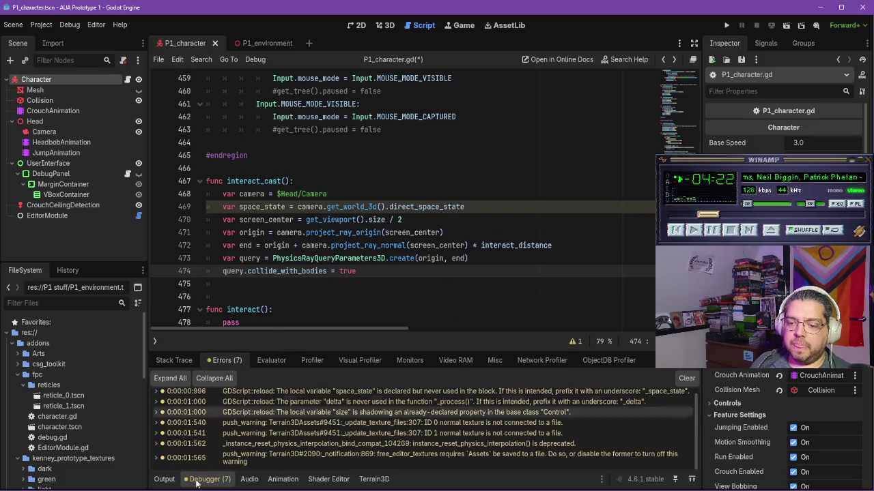
key("alt+Tab")
left_click(360, 285)
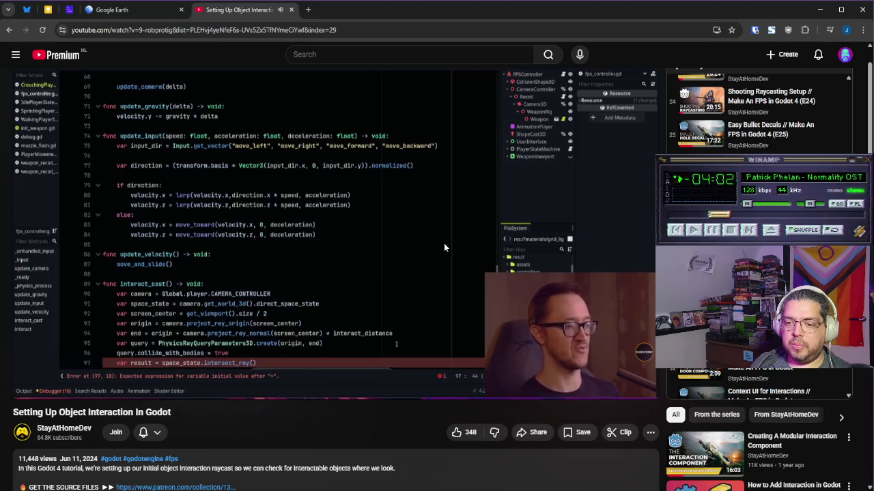
Step: Write 'var result = space_state.intersect_ray(query)' on line 475, comparing against the tutorial
key("space")
key("alt+Tab")
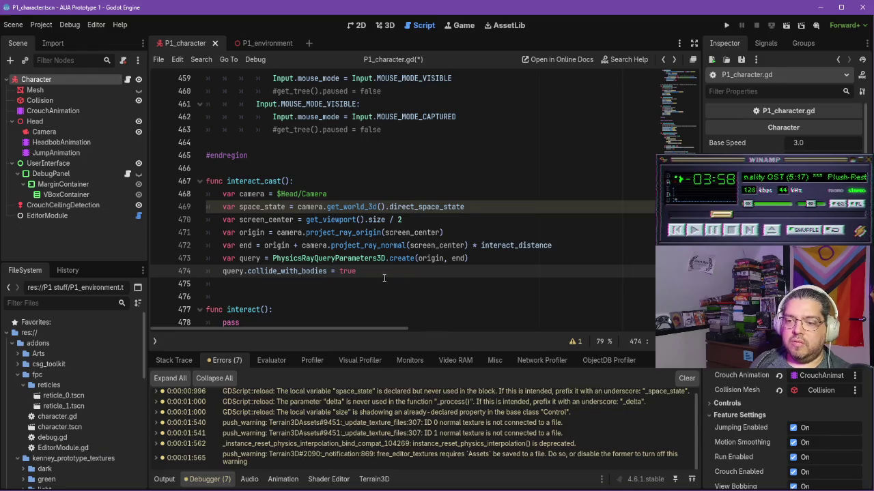
left_click(382, 278)
type("ar result =")
key("alt+Tab")
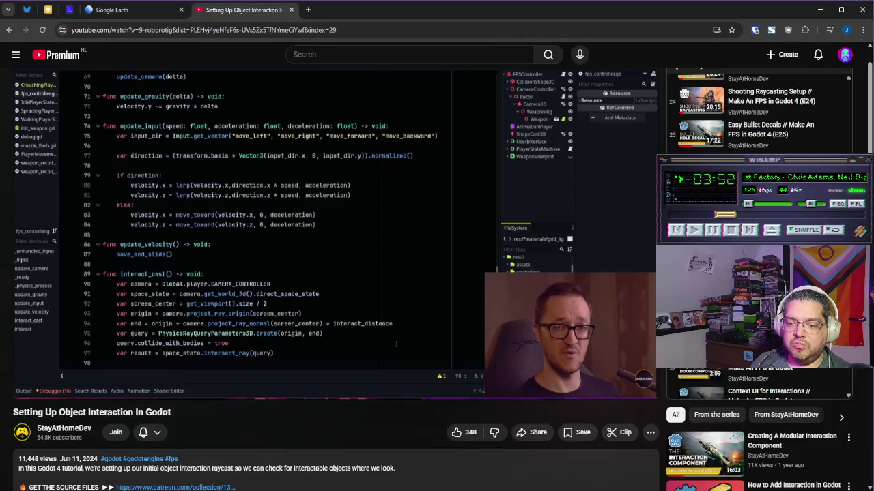
key("alt+Tab")
type("= sa")
key("BackSpace")
type("pace_state.")
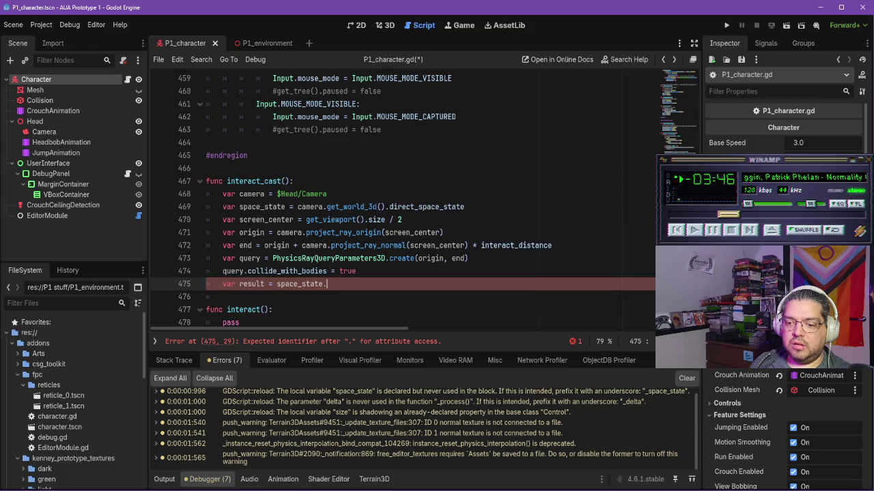
key("alt+Tab")
key("alt+Tab")
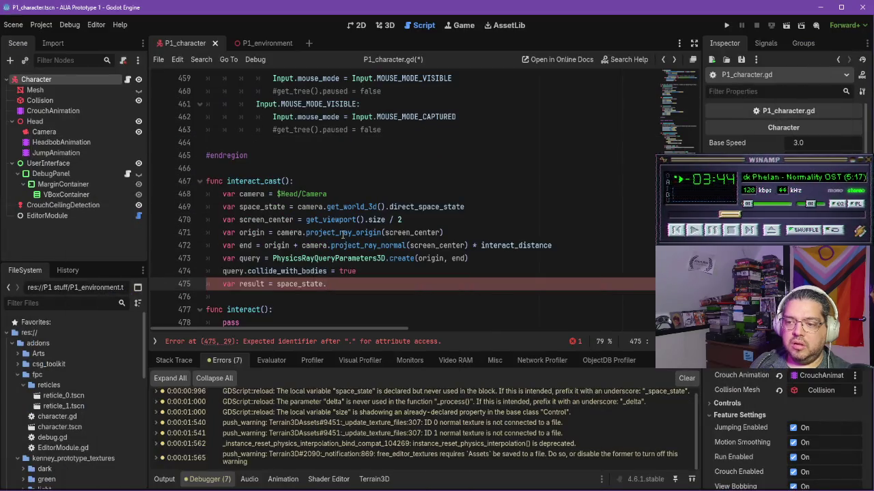
type("intersect")
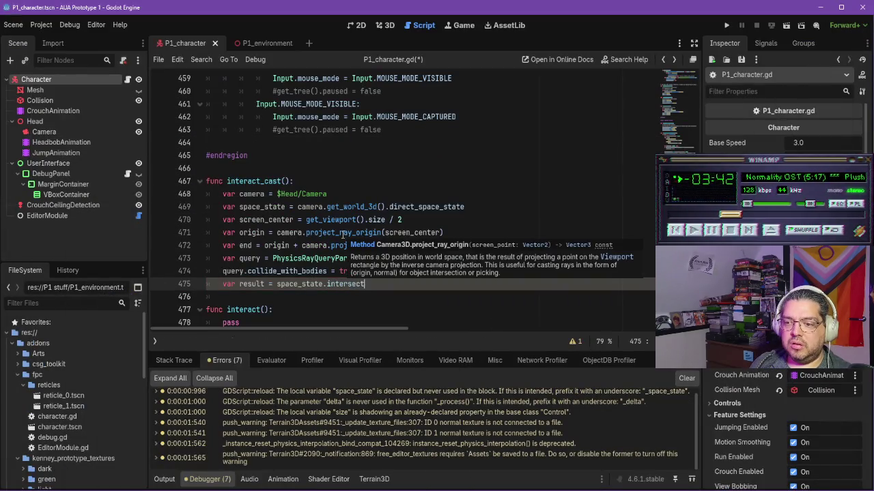
type("_ray")
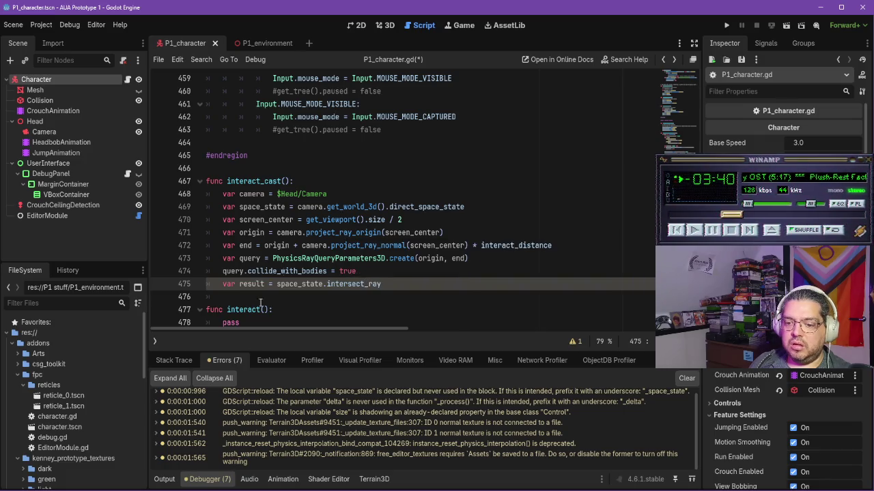
key("alt+Tab")
key("alt+Tab")
type("(query")
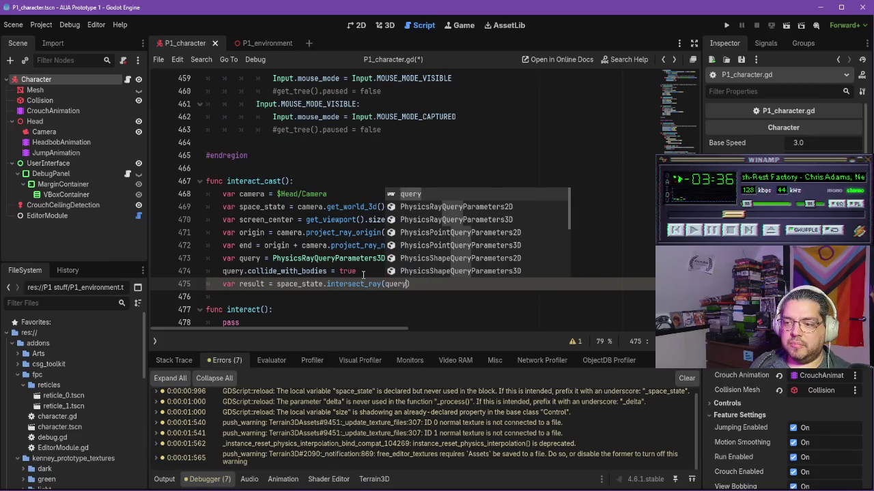
type(")")
key("Return")
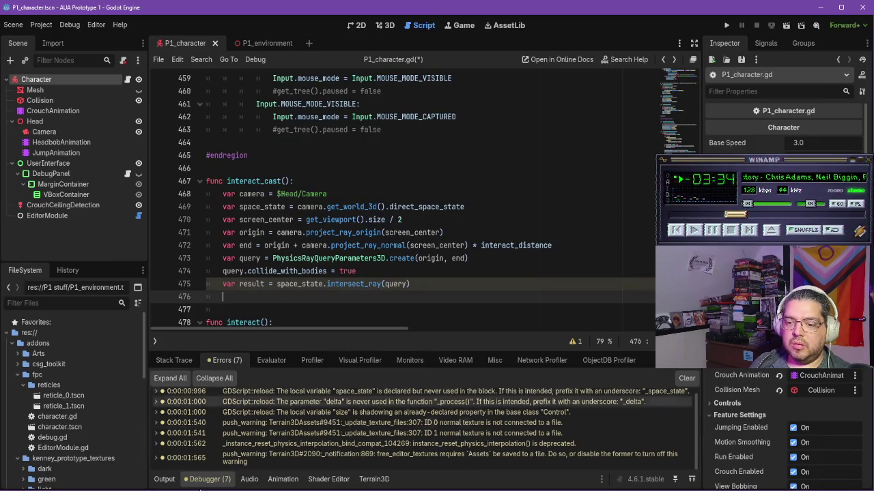
Step: Watch a bit more of the tutorial, then pause it and select the result line
key("alt+Tab")
key("k")
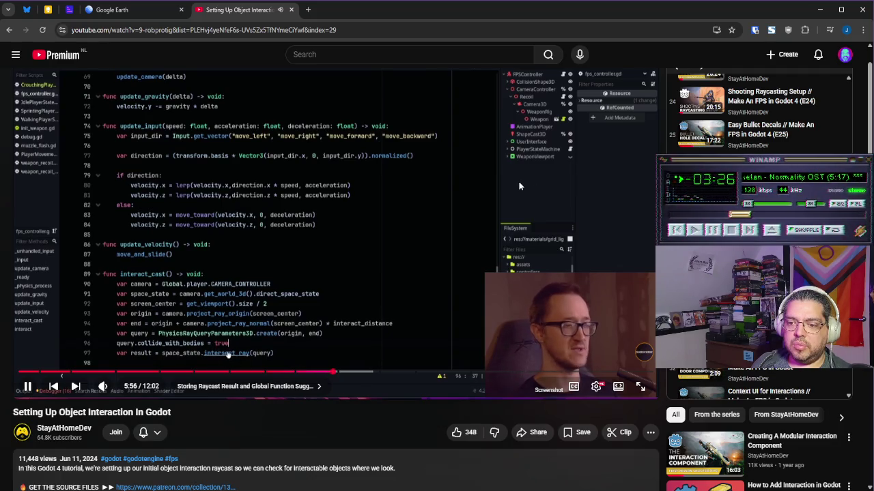
left_click(442, 201)
key("alt+Tab")
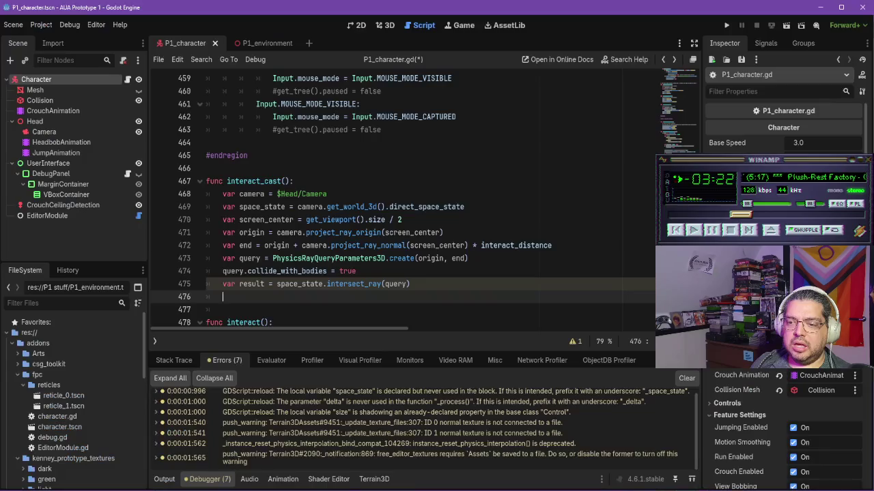
left_click(364, 284)
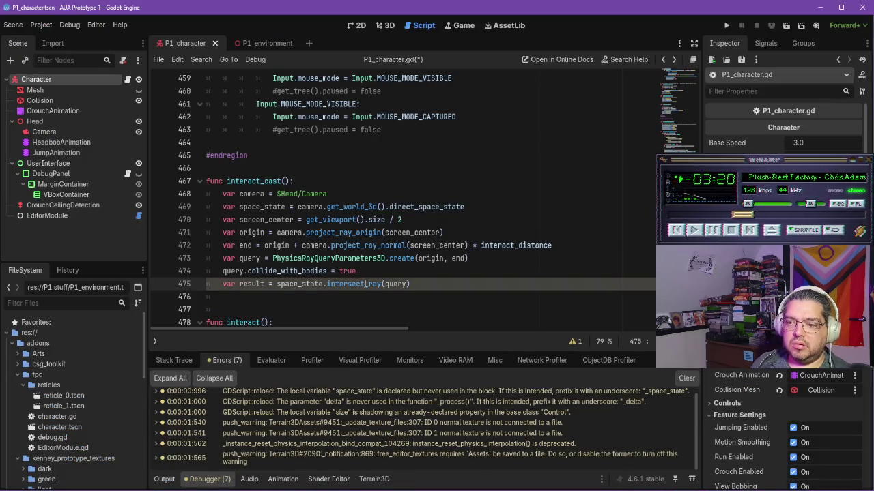
triple_click(365, 283)
Step: Rewind the tutorial five seconds and resize the browser to sit beside Godot
left_click(422, 284)
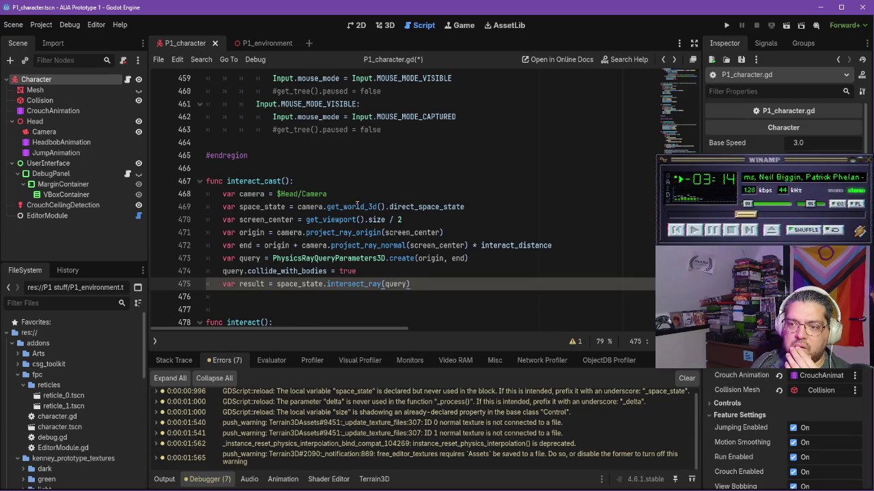
key("alt+Tab")
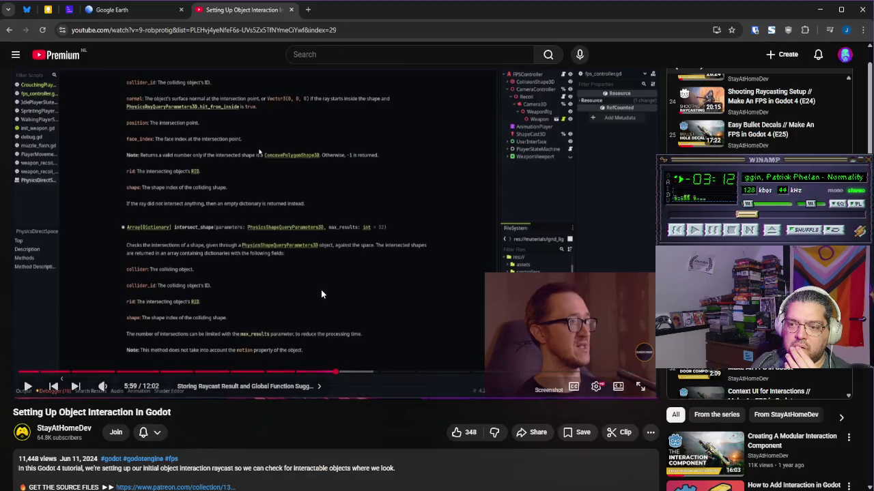
key("Left")
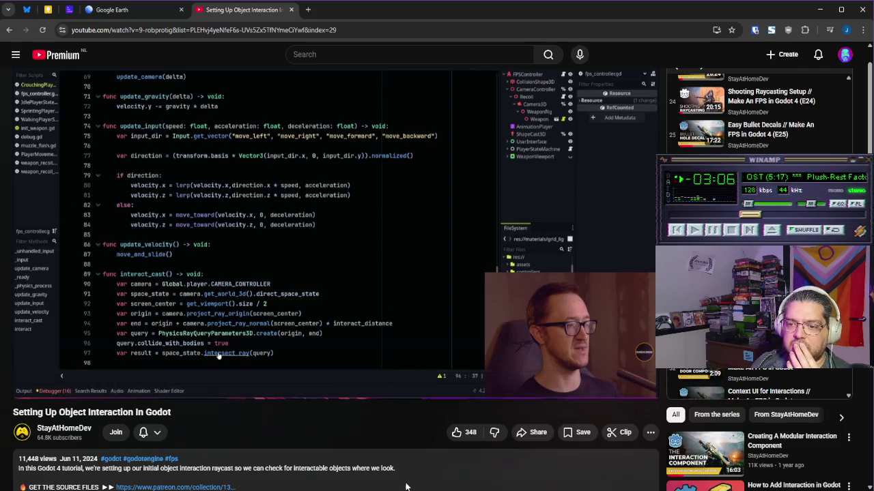
double_click(391, 20)
mouse_move(468, 203)
left_mouse_down()
mouse_move(575, 203)
mouse_move(187, 198)
left_mouse_up()
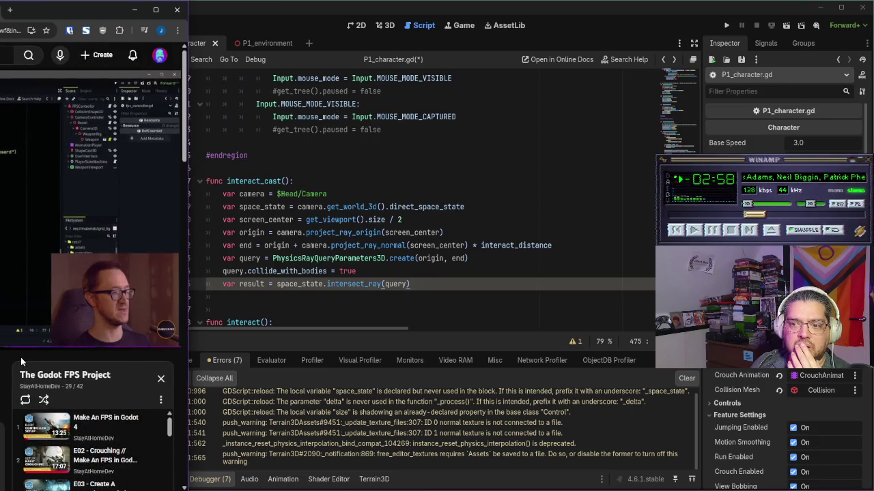
scroll(89, 273, "down", 1)
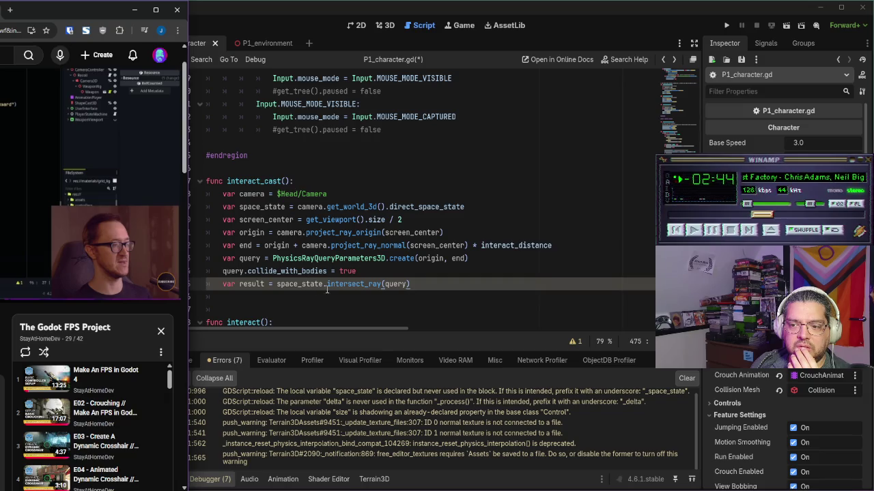
Step: Maximize the browser and play the tutorial to 6:49, where result.get("collider") appears
left_click_drag(103, 9, 526, 88)
double_click(525, 88)
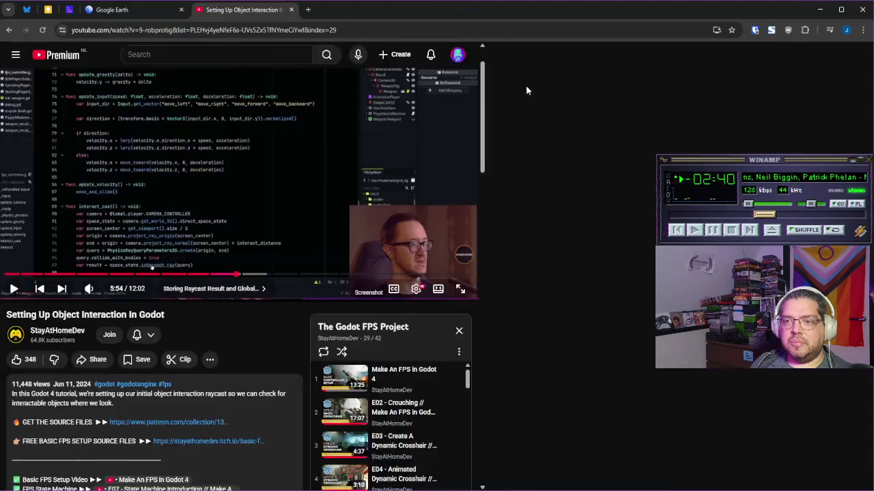
left_click(380, 228)
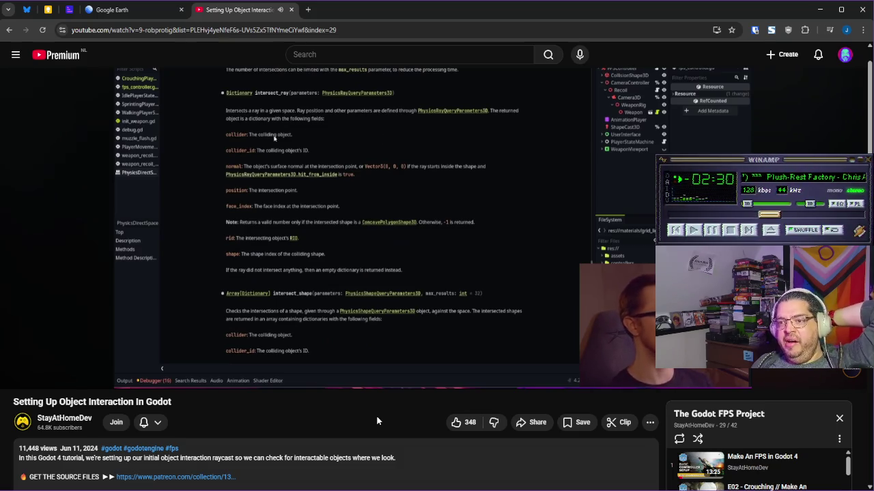
mouse_move(572, 286)
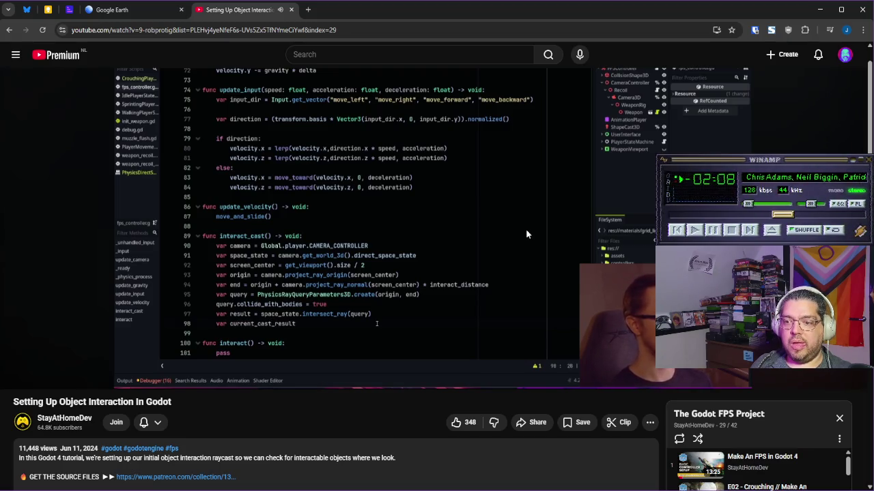
left_click(559, 282)
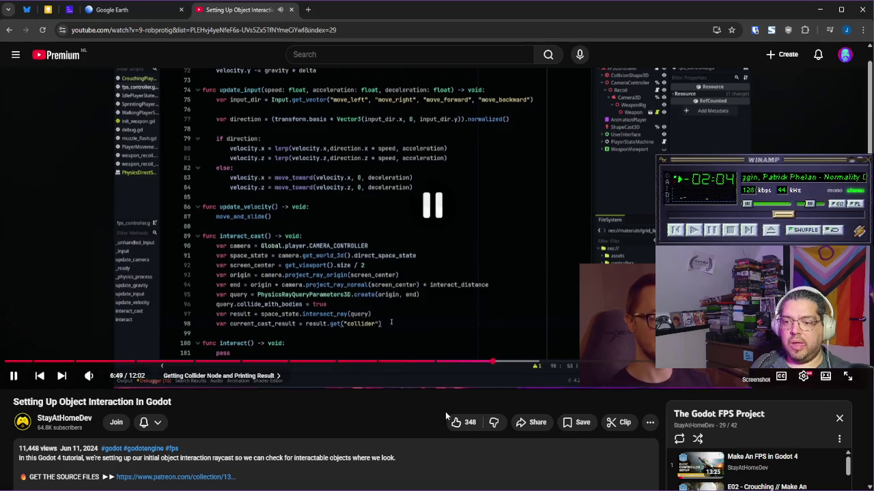
Step: Back in Godot, type 'var current_cast_result =' on line 476
mouse_move(402, 490)
left_click(402, 451)
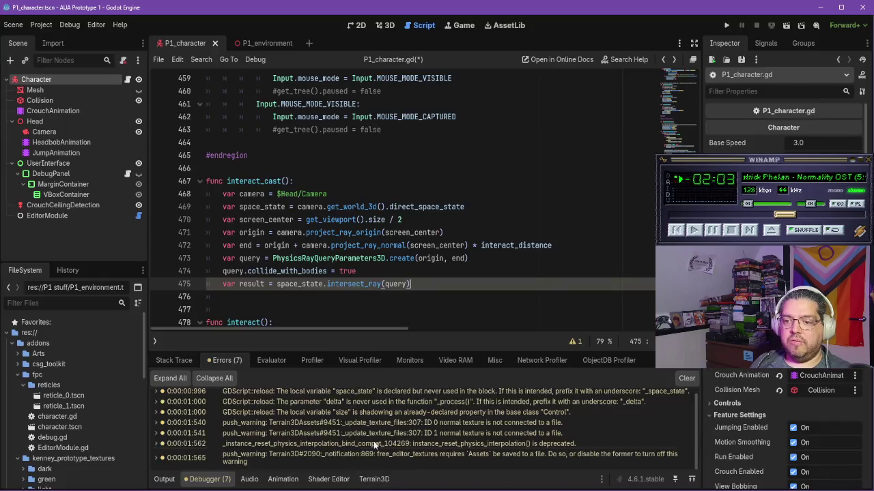
left_click(315, 297)
type("ar current_c")
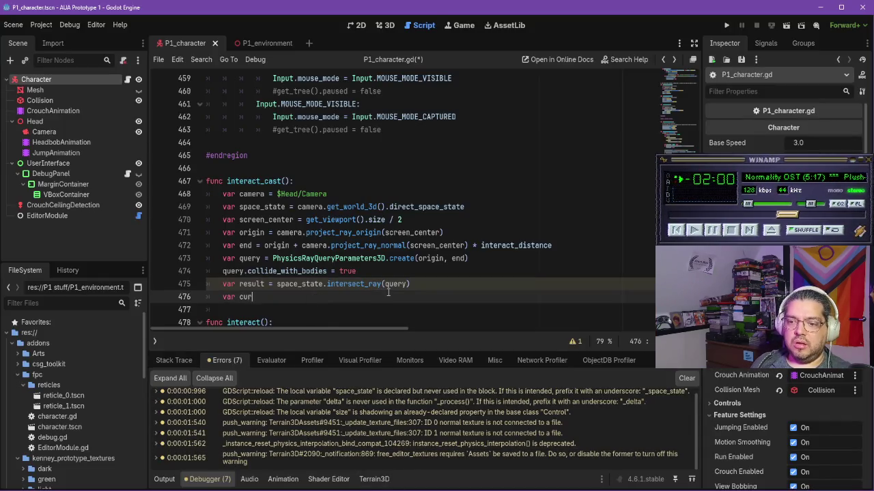
type("ast_result =")
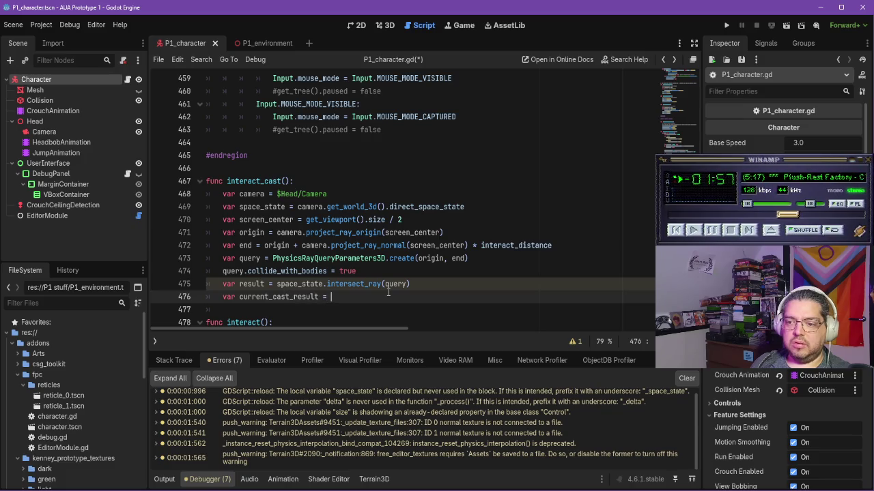
key("ctrl+space")
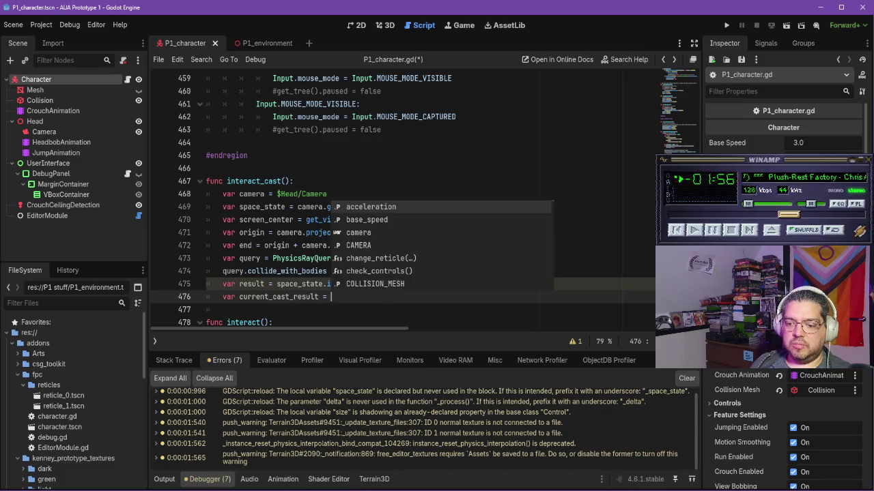
key("alt+Tab")
key("alt+Tab")
Step: Assign it result.get("collider") and leave a blank line 477 below
type("result.get")
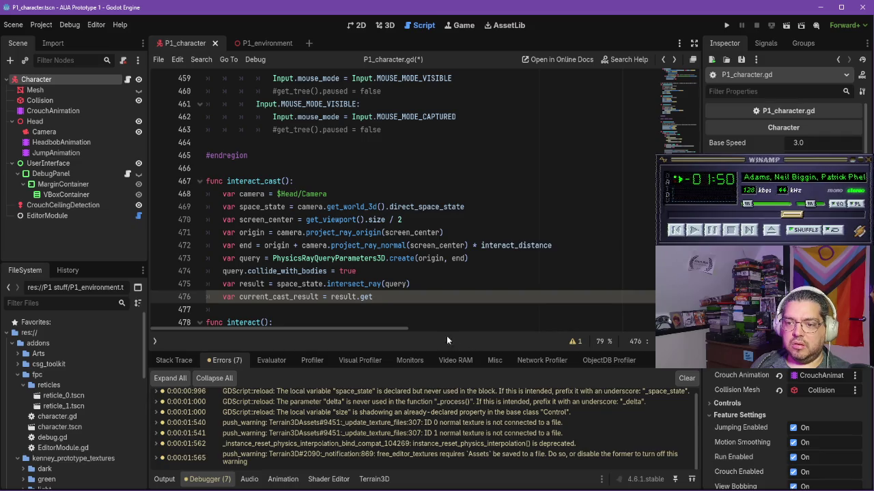
key("alt+Tab")
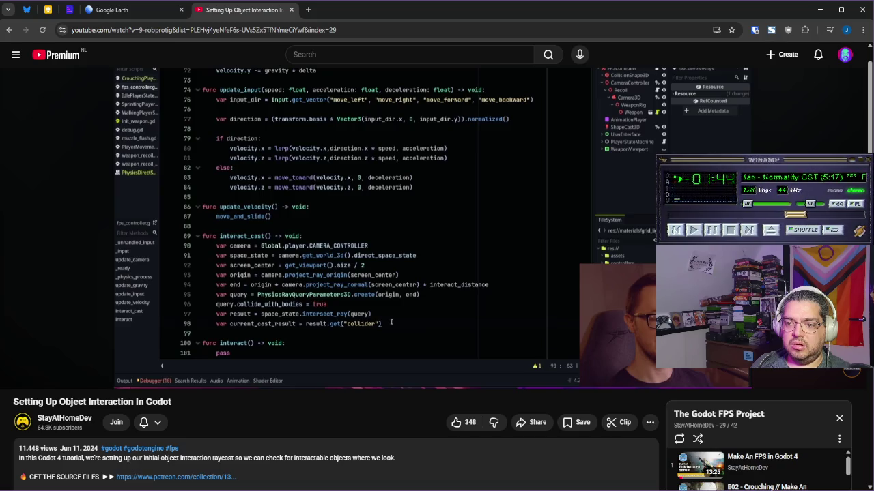
key("alt+Tab")
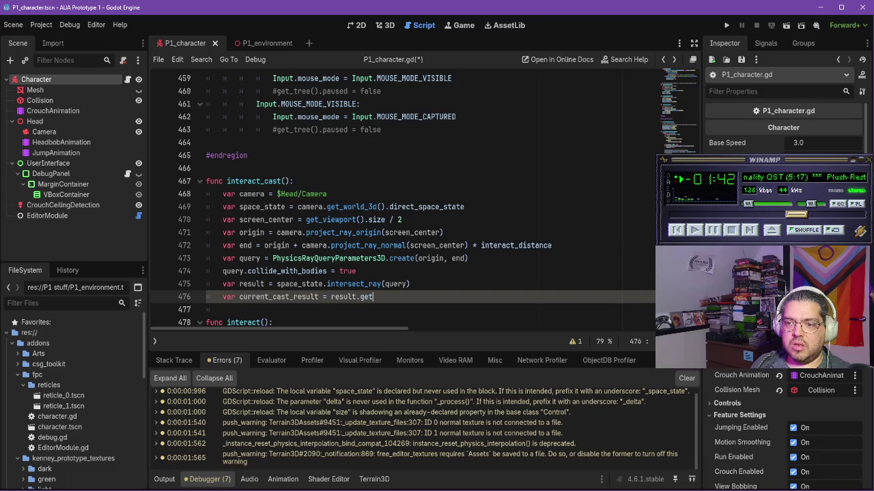
key("alt+Tab")
key("alt+Tab")
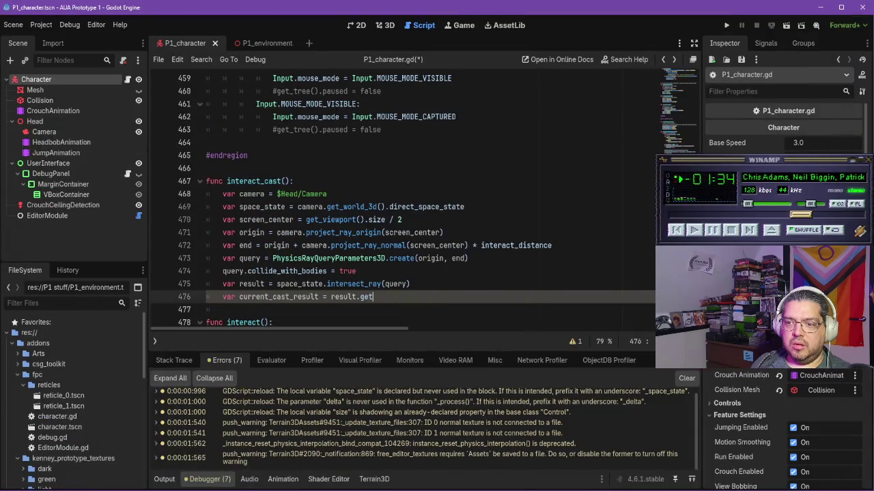
key("alt+Tab")
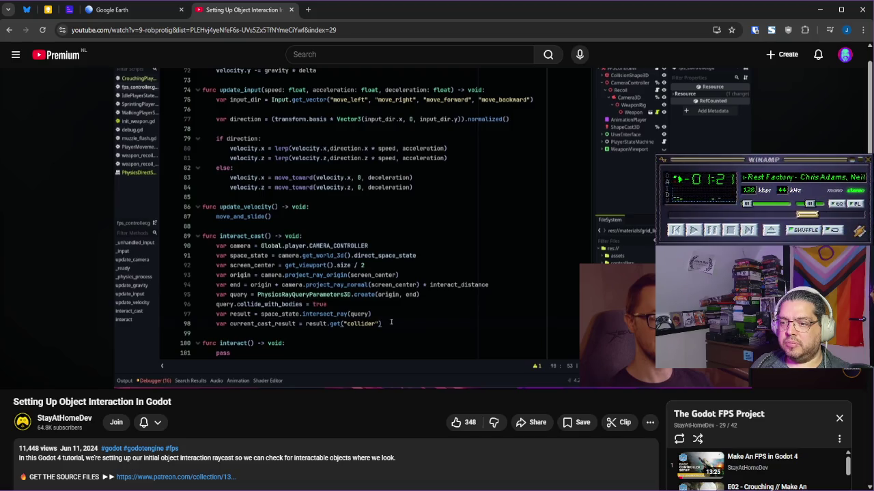
key("alt+Tab")
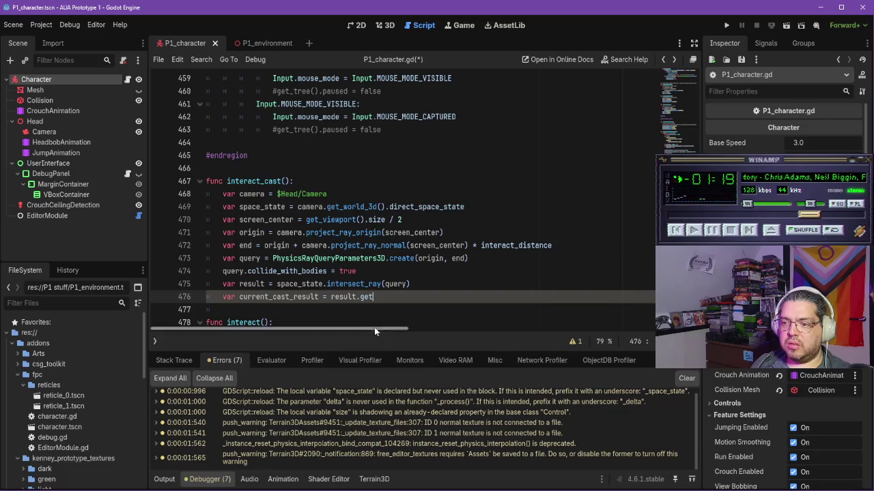
type("(")
type("\"collider")
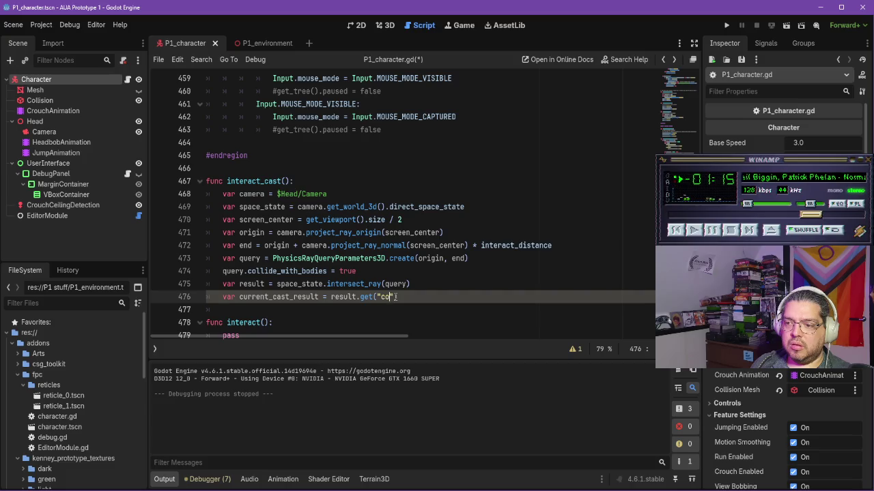
key("Down")
key("Return")
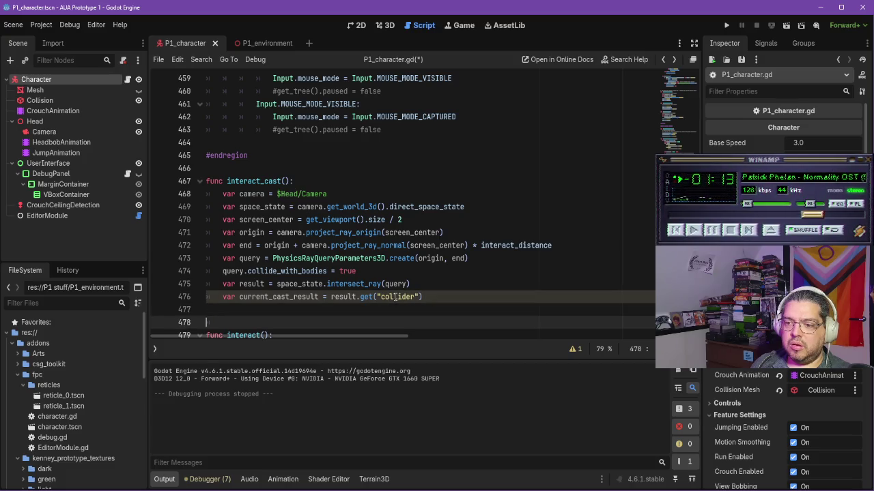
key("Up")
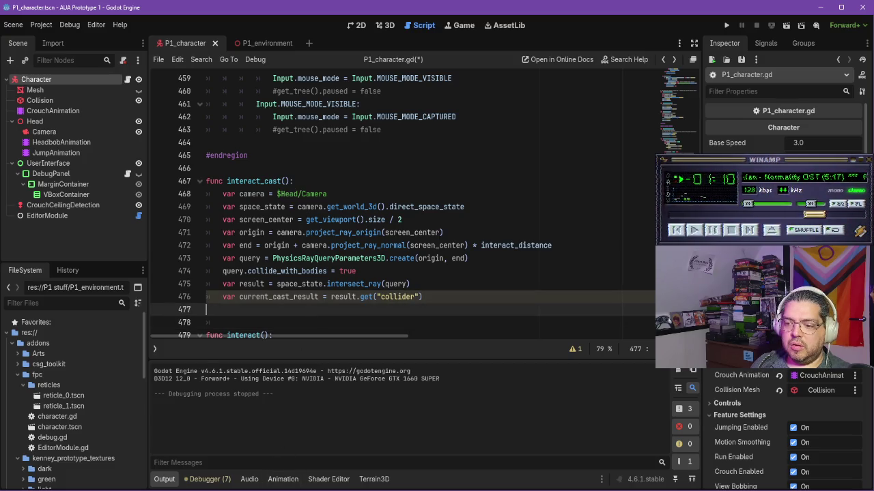
key("alt+Tab")
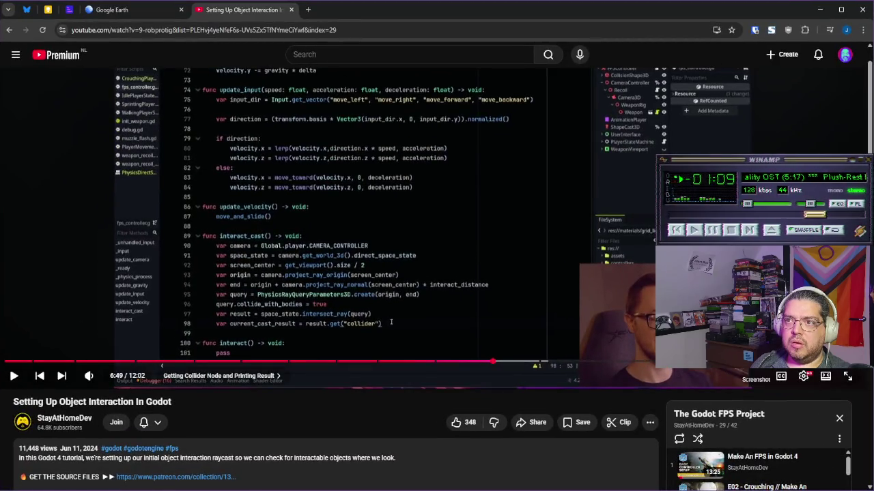
Step: Play the tutorial to 6:57 where print(current_cast_result) appears, then return to Godot
left_click(423, 127)
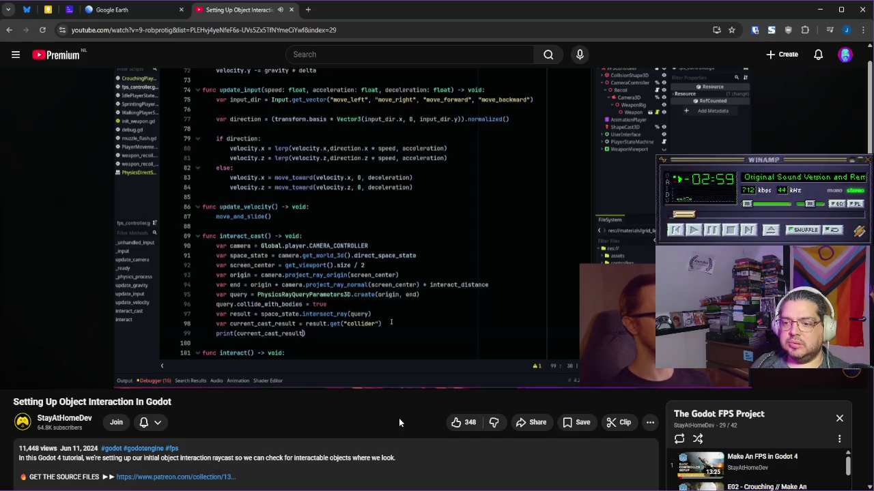
left_click(395, 221)
key("alt+Tab")
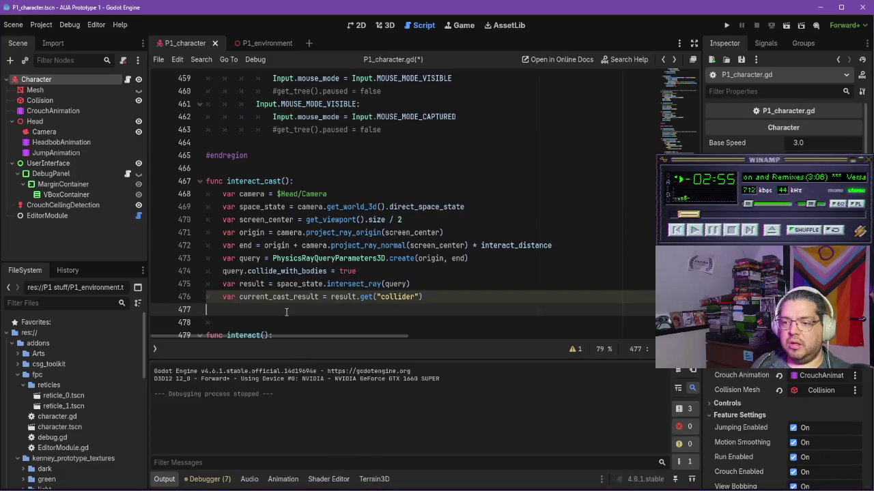
Step: Add print(current_cast_result) on line 477, then show the P1_environment scene
type("print")
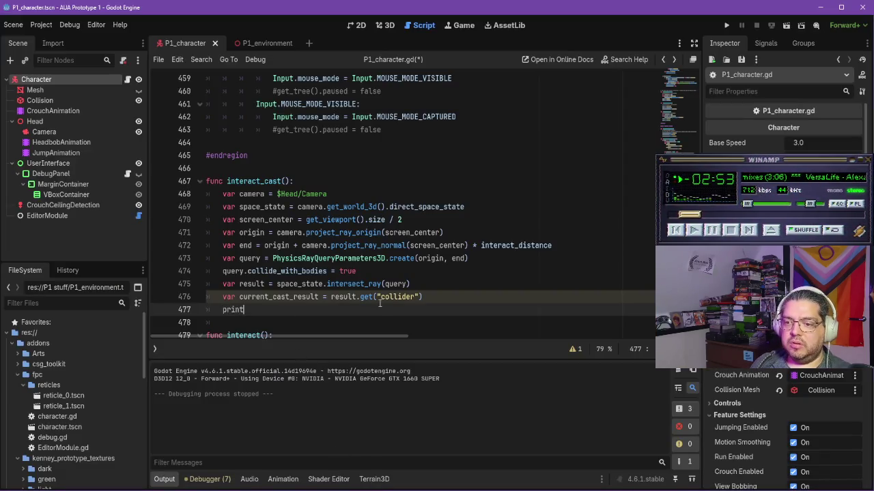
type("(current")
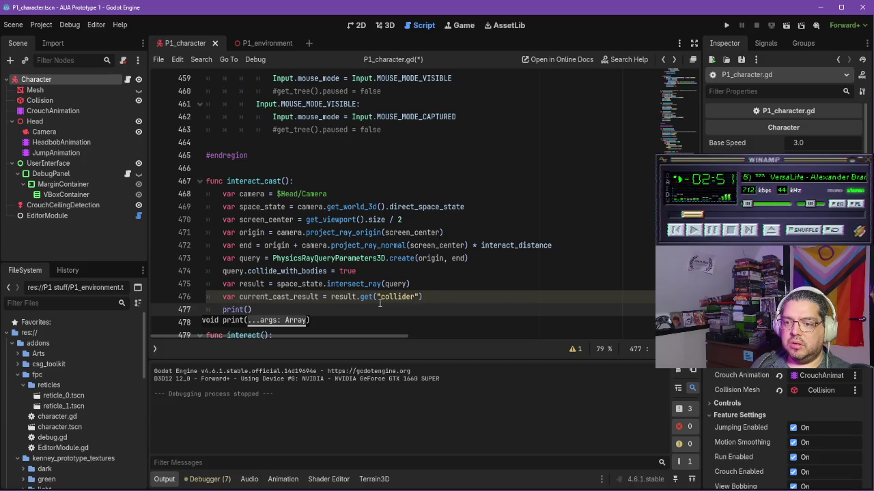
type("_c")
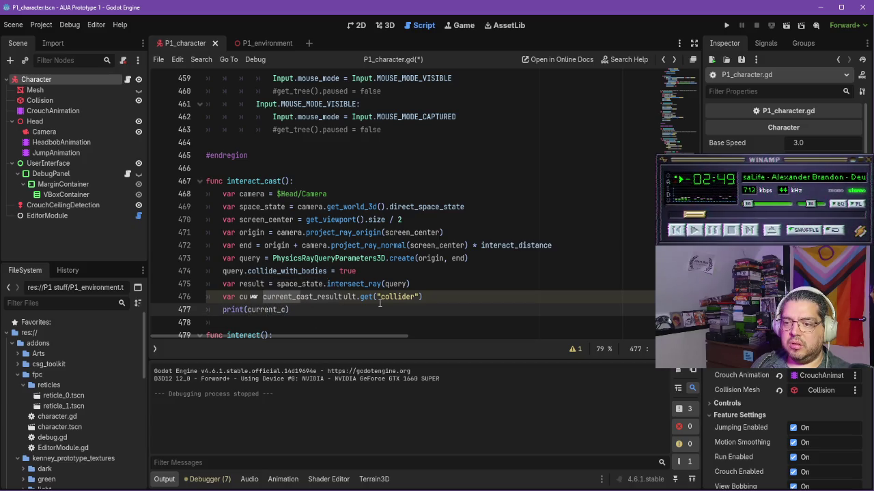
key("Return")
left_click(470, 285)
scroll(465, 287, "down", 1)
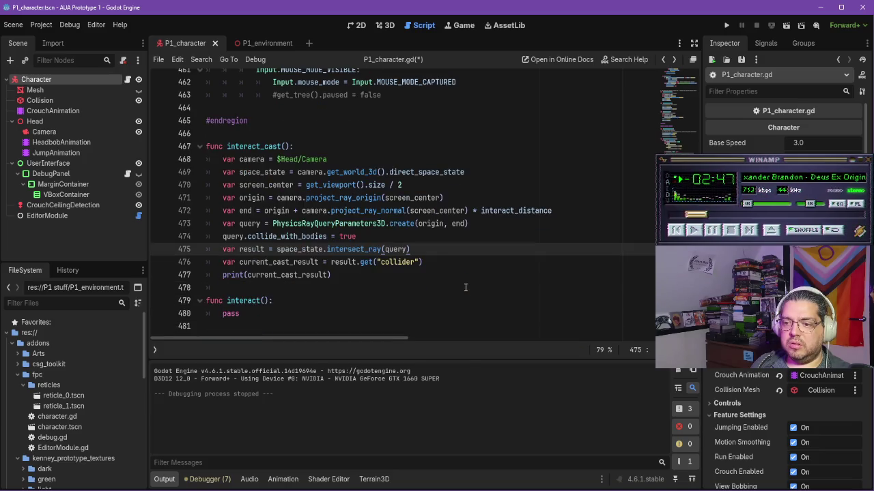
left_click(272, 43)
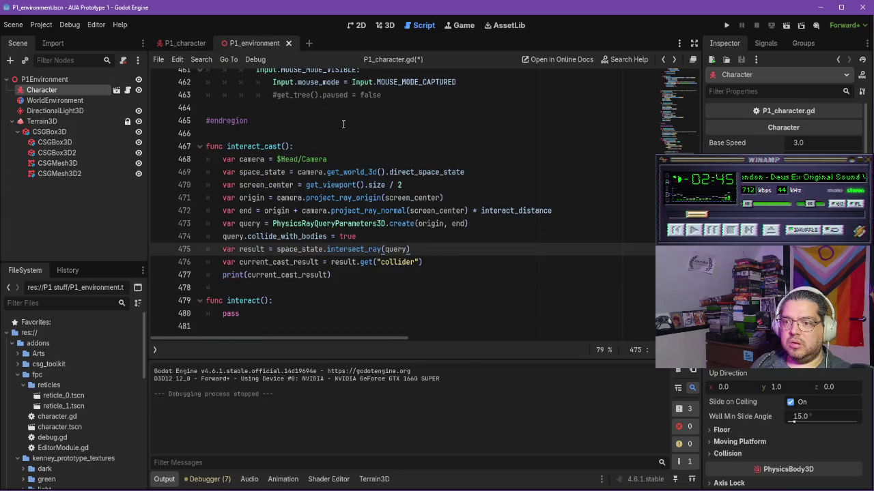
Step: Run the scene in the Game view and walk around the purple block to test the raycast
left_click(393, 27)
left_click(461, 27)
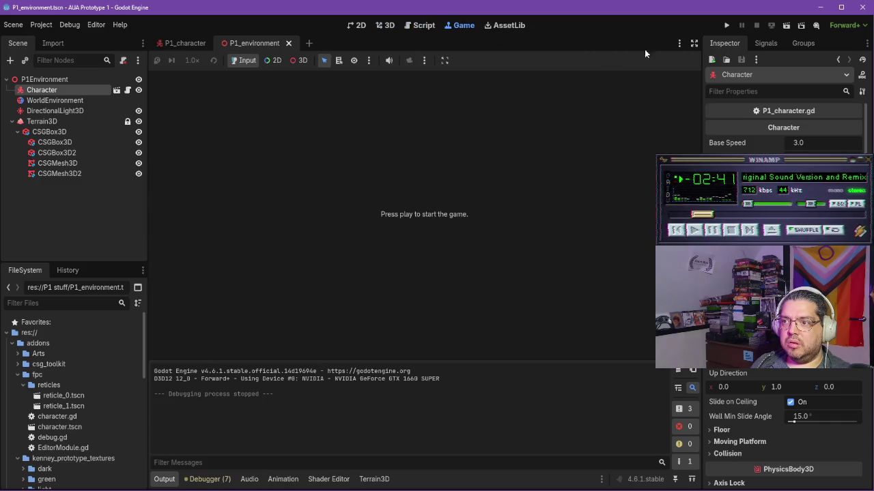
left_click(785, 29)
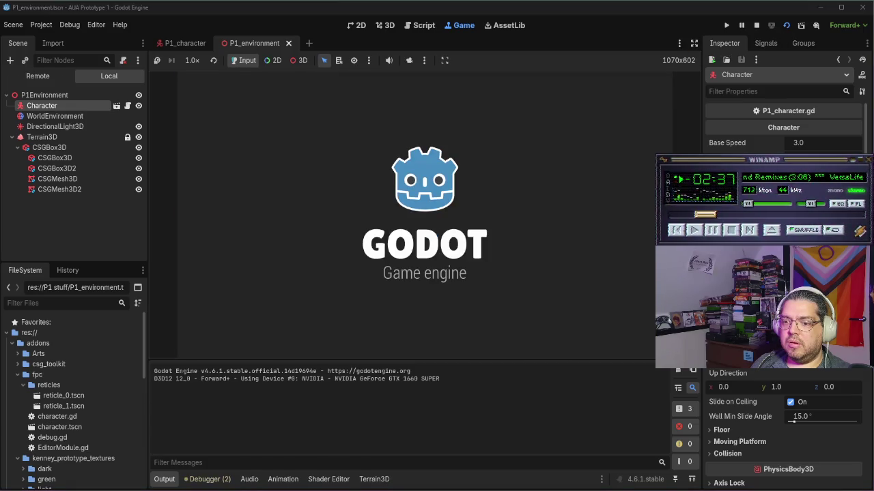
key("w")
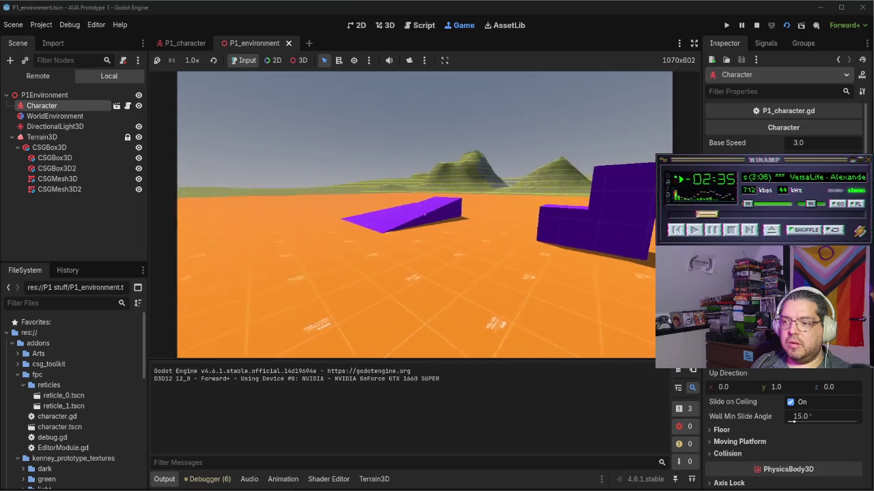
key("w")
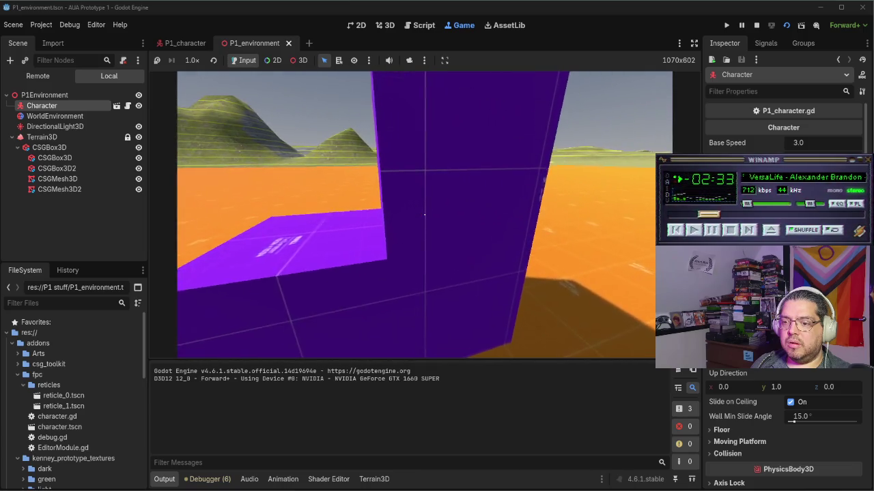
key("s")
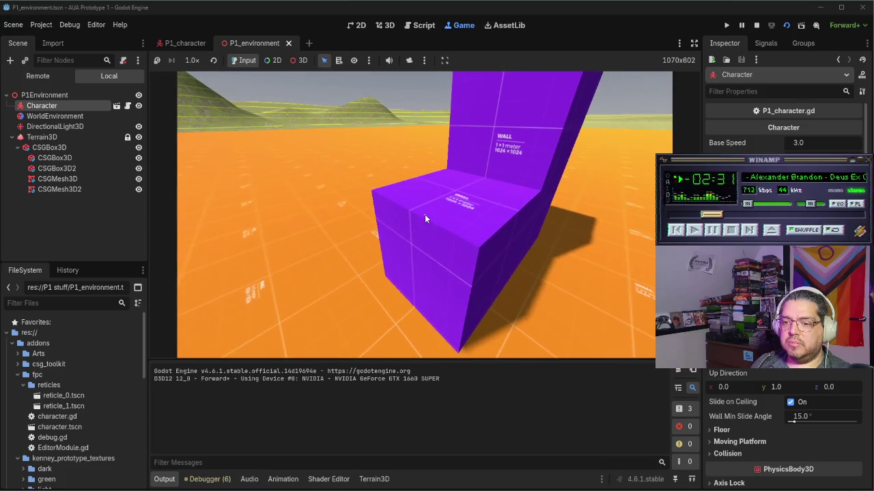
Step: Watch a little more of the tutorial, pause it, and bring Godot back to the front
key("alt+Tab")
left_click(391, 269)
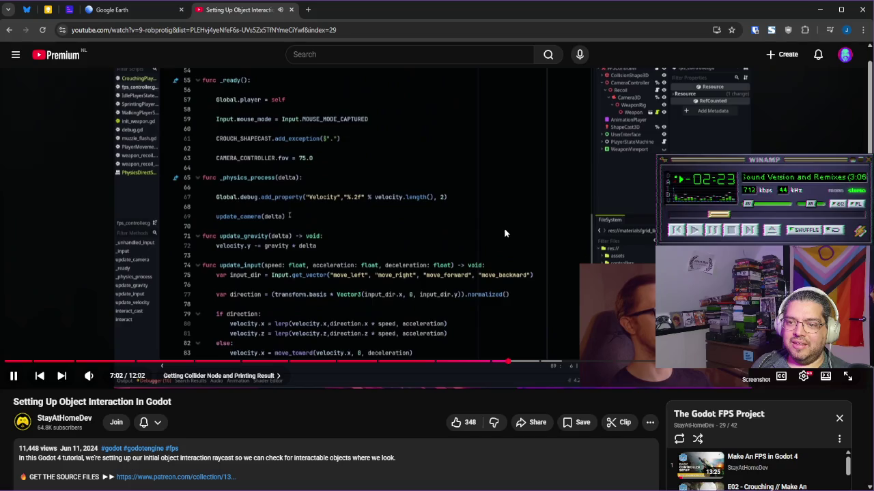
left_click(491, 232)
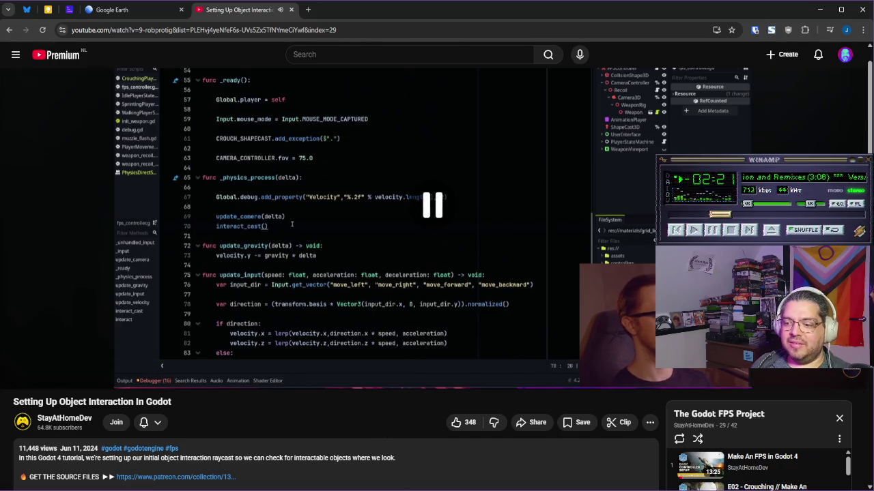
key("alt+Tab")
left_click(194, 43)
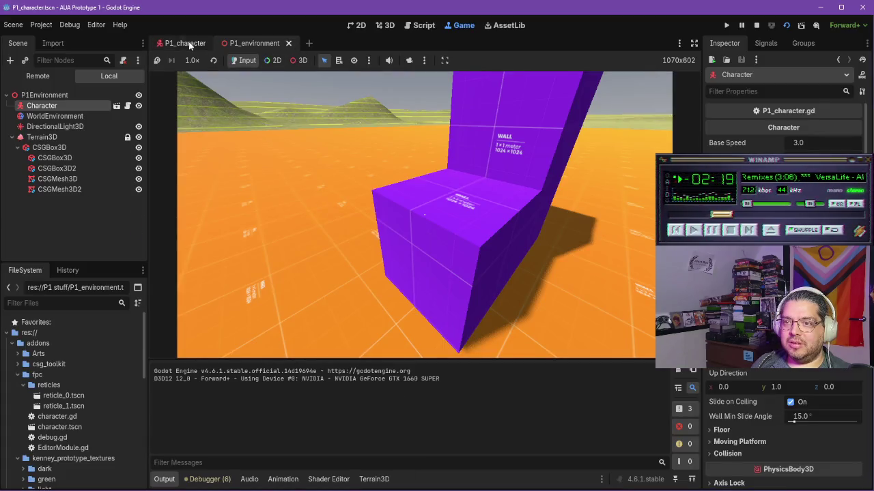
Step: Walk the player back and forth near the purple block, then stop the running game
left_click(247, 44)
key("w")
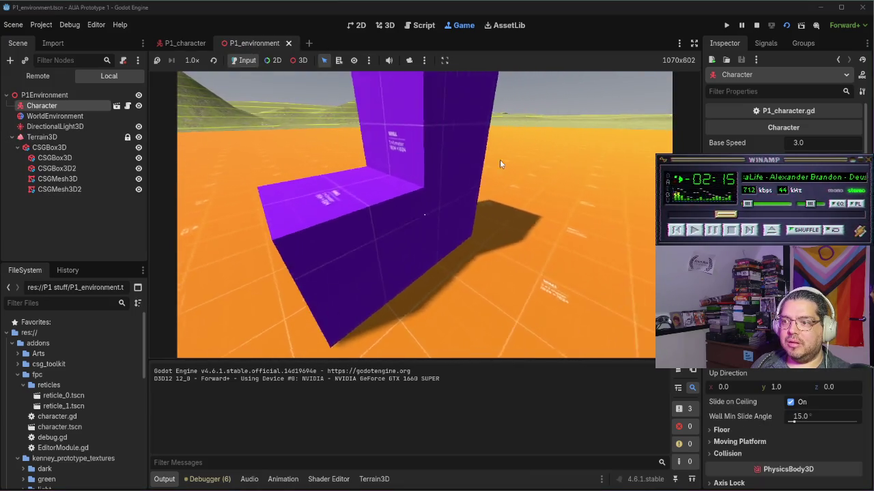
key("s")
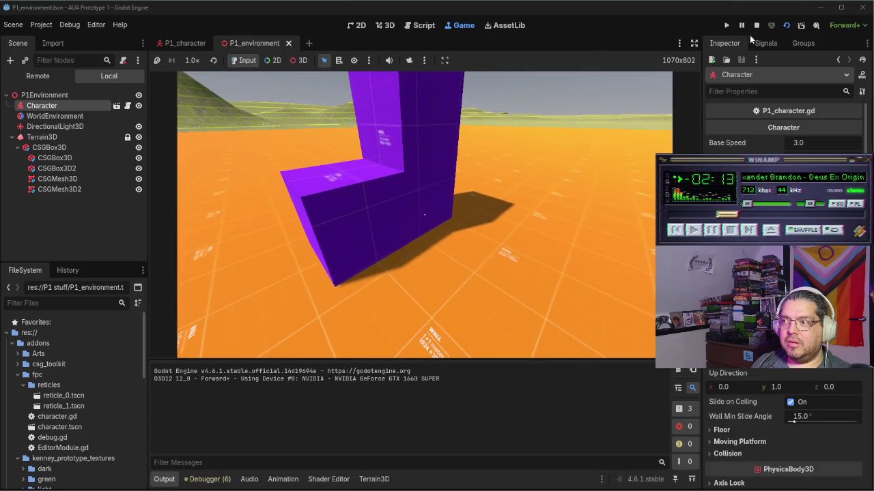
left_click(756, 25)
Step: Open P1_character.gd and search for 'process' to locate _physics_process
left_click(182, 42)
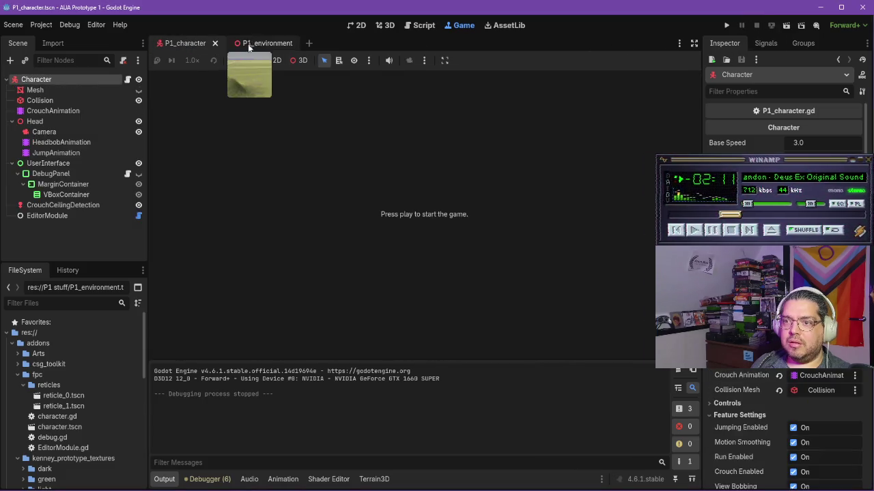
left_click(419, 26)
scroll(306, 219, "up", 3)
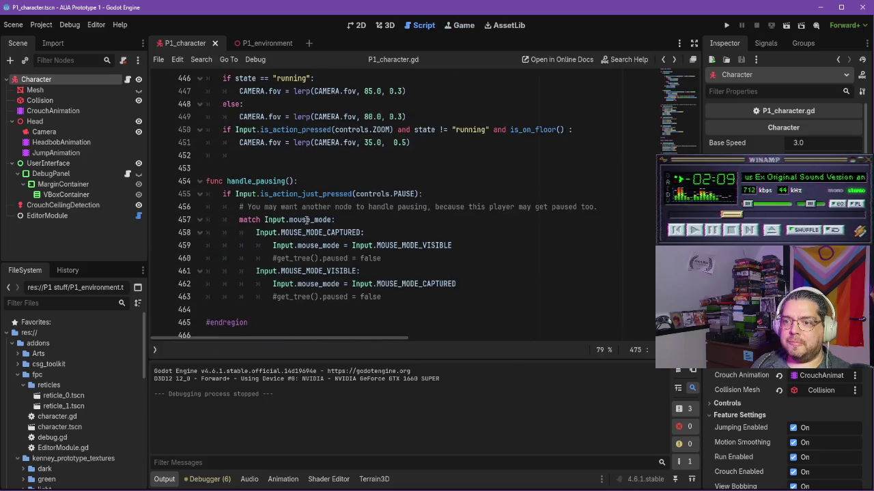
key("ctrl+f")
type("physic_")
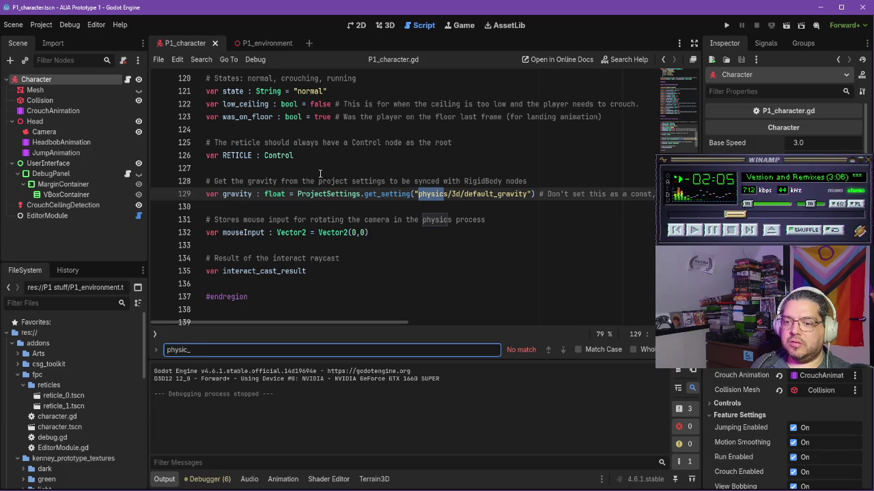
key("BackSpace")
key("BackSpace")
key("BackSpace")
type("process")
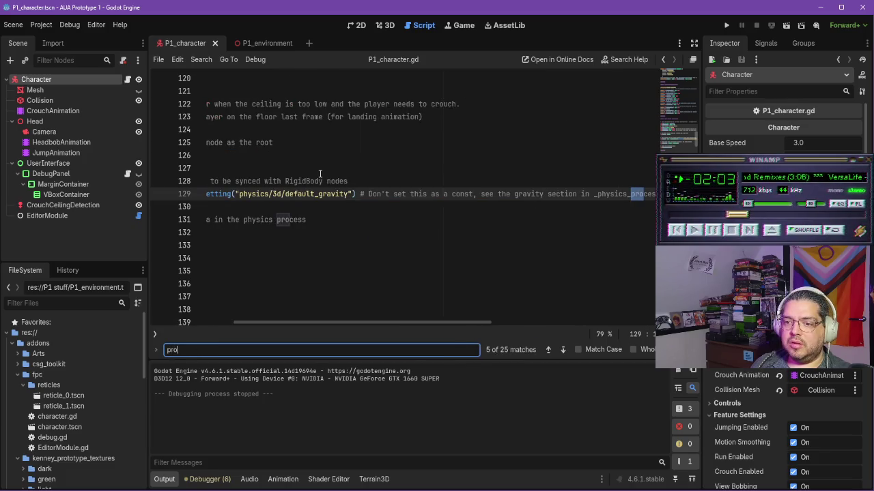
key("Return")
key("Return")
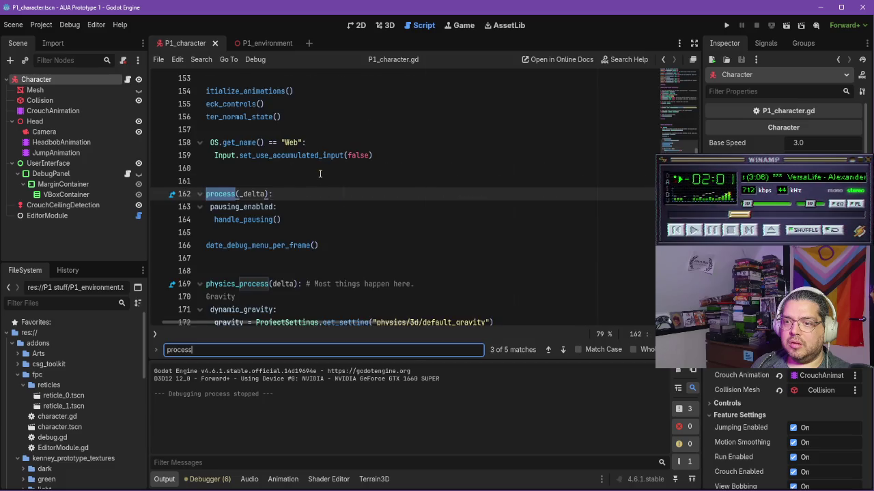
scroll(328, 185, "down", 4)
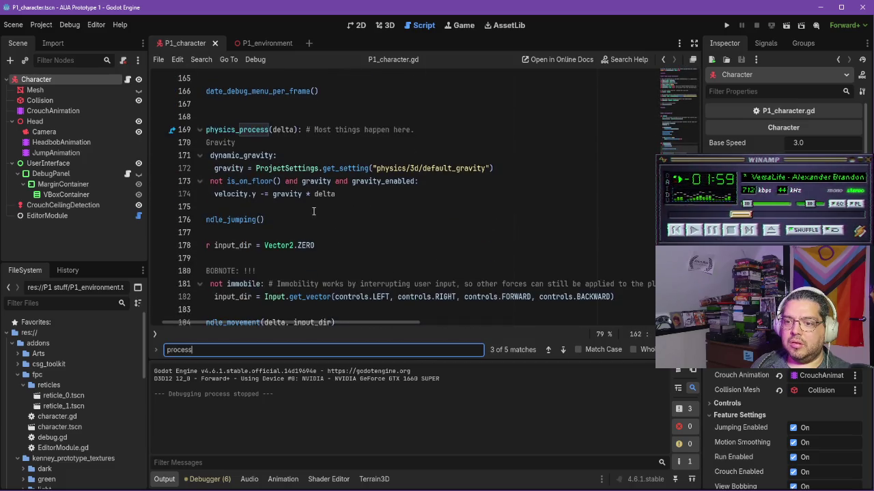
scroll(326, 252, "down", 1)
scroll(300, 232, "left", 2)
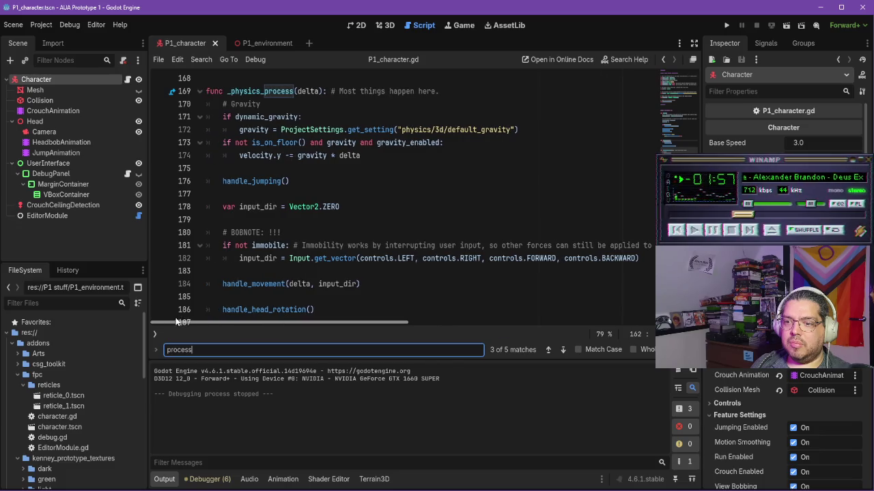
scroll(283, 218, "up", 1)
scroll(320, 217, "down", 4)
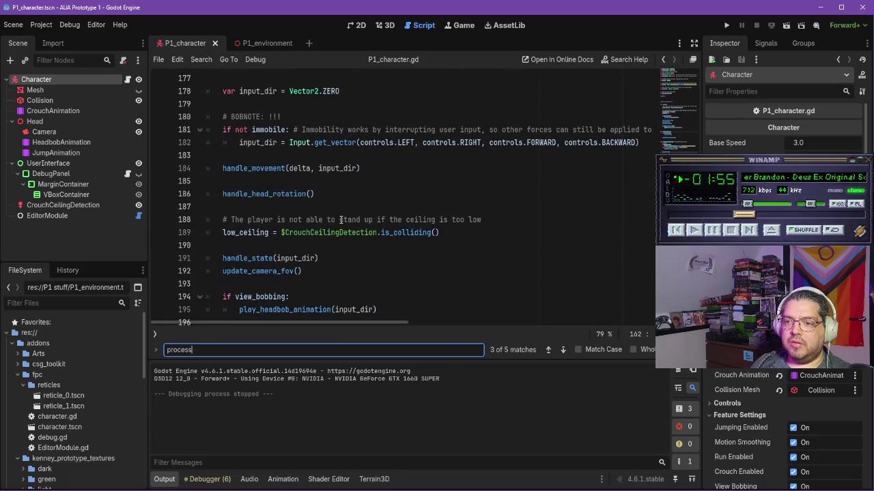
scroll(344, 243, "down", 4)
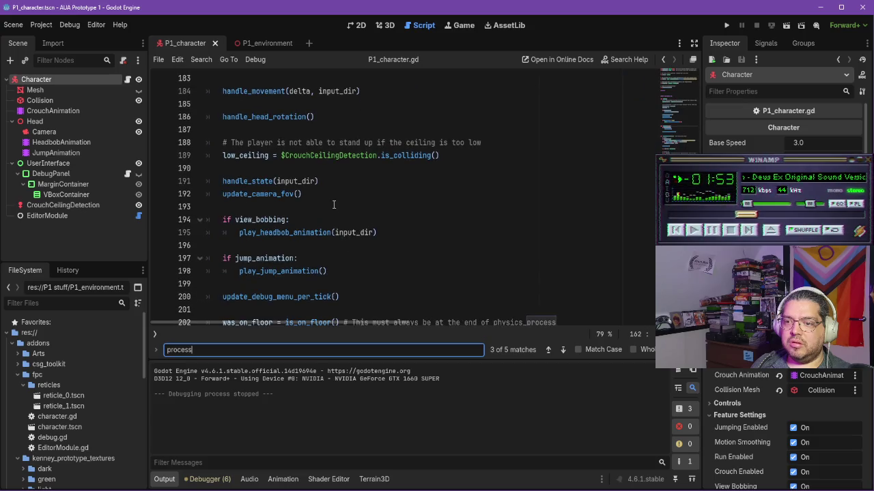
scroll(331, 212, "down", 1)
Step: Insert an interact_cast() call after update_camera_fov() in _physics_process and save the script
left_click(570, 208)
key("Return")
key("Return")
key("BackSpace")
key("BackSpace")
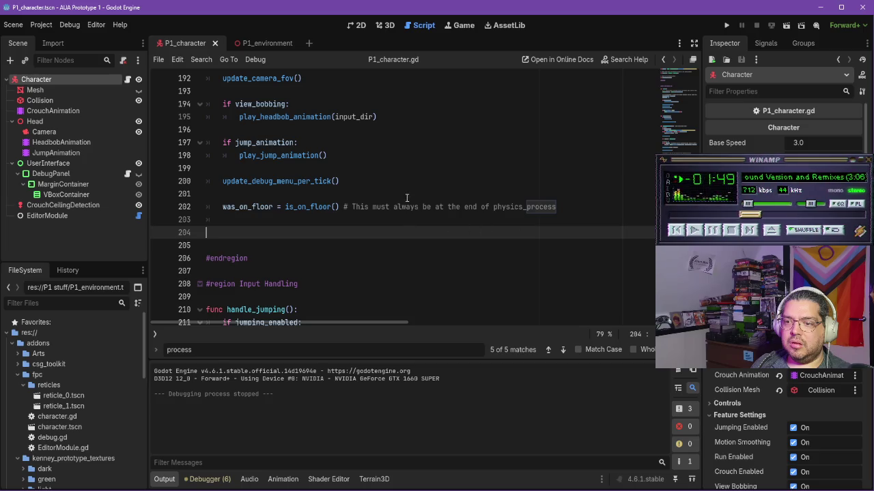
left_click(370, 181)
scroll(380, 181, "up", 2)
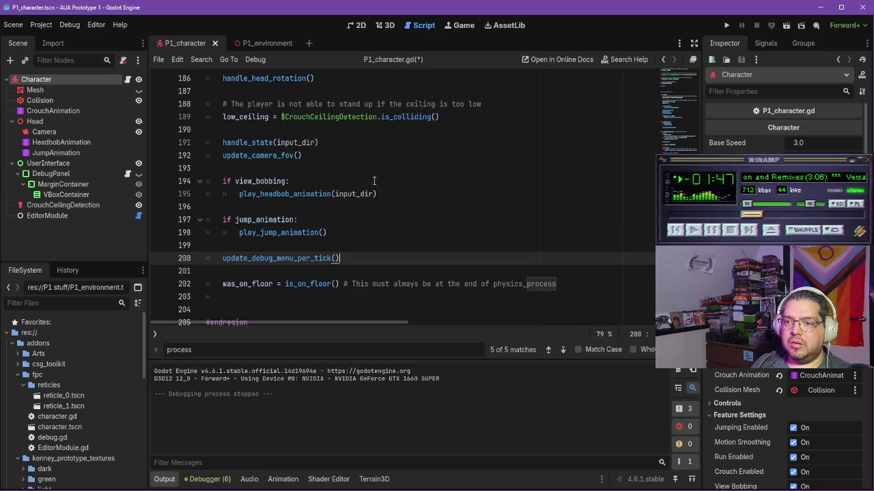
left_click(330, 157)
key("Return")
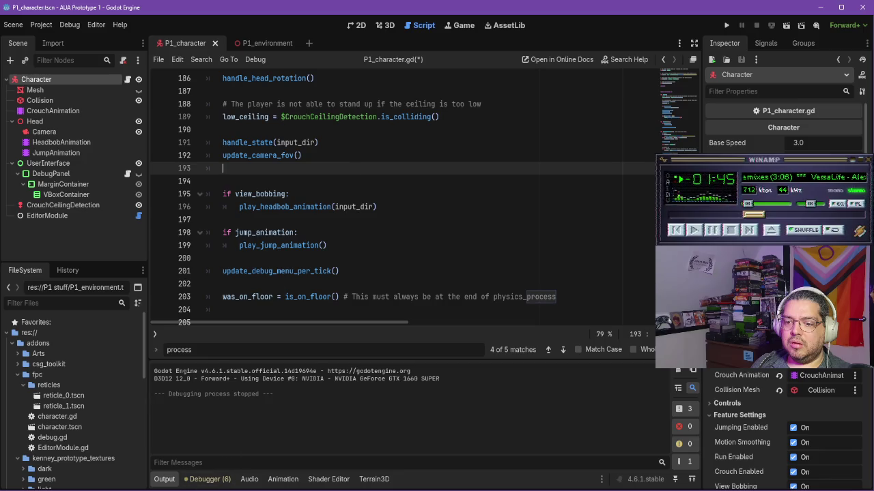
key("alt+Tab")
key("alt+Tab")
type("interact")
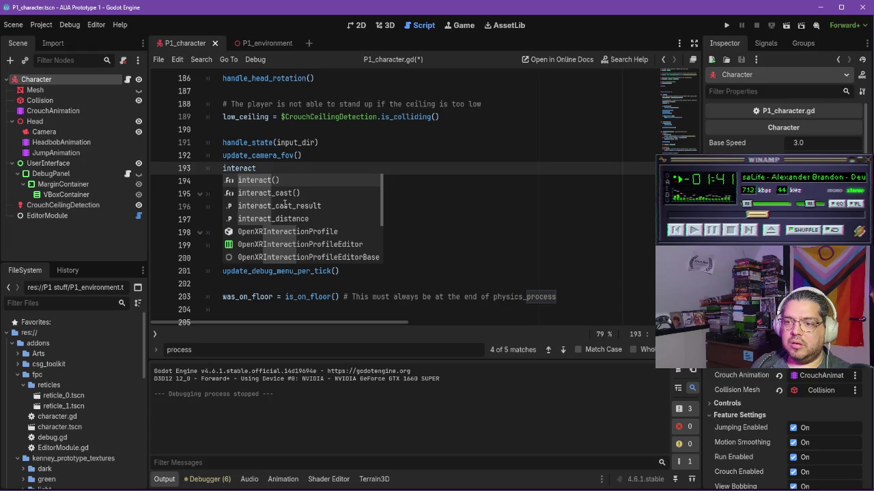
key("Down")
key("Return")
key("ctrl+s")
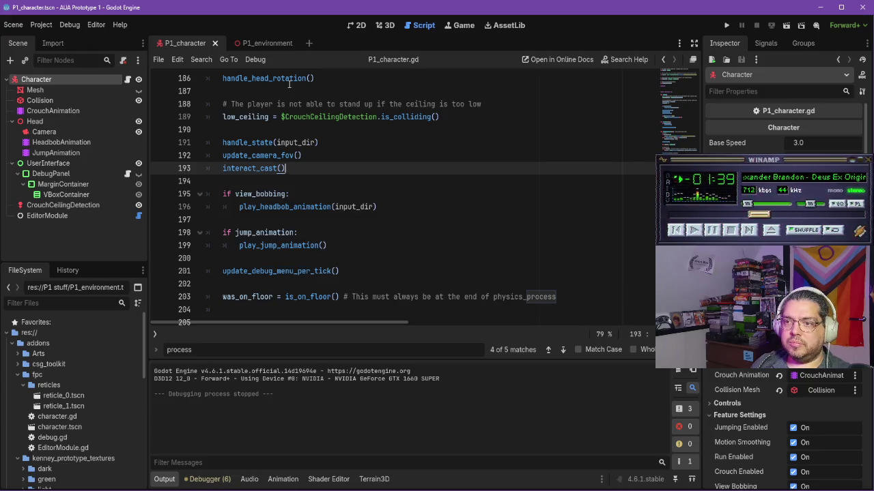
left_click(274, 43)
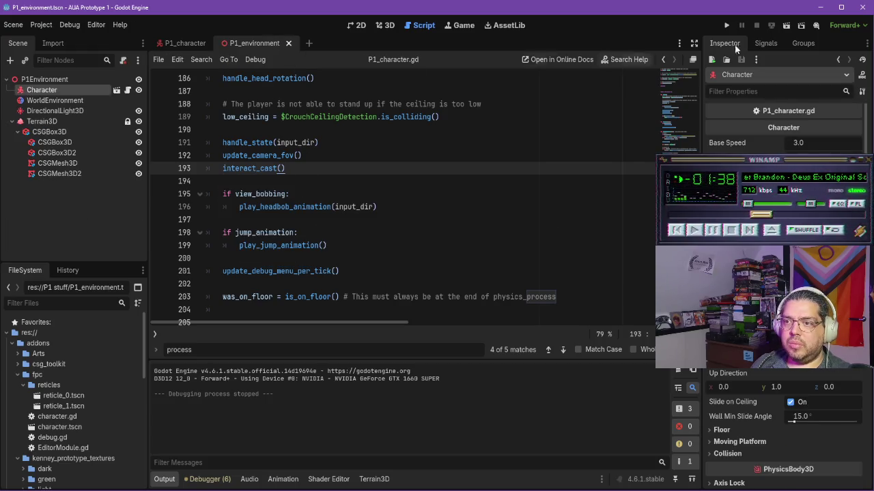
Step: Run the environment scene, walk onto and around the purple blocks watching Output for CSGBox3D or <null>, then stop
left_click(784, 24)
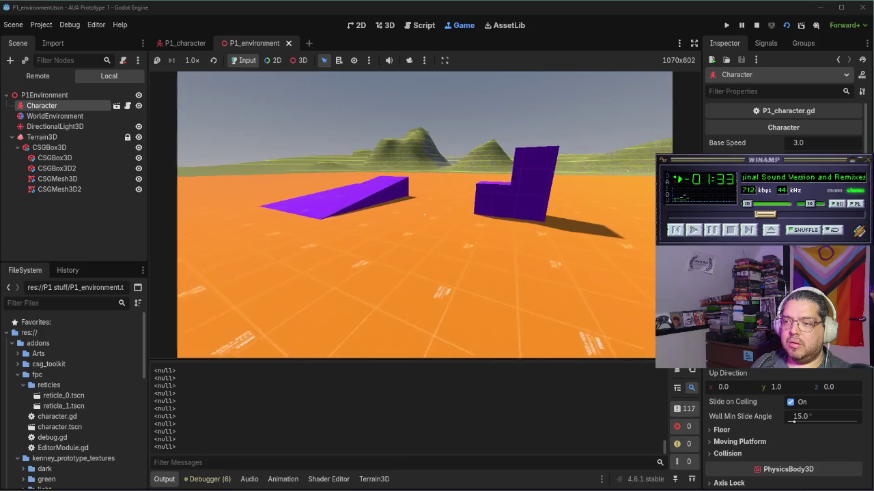
key("w")
key("s")
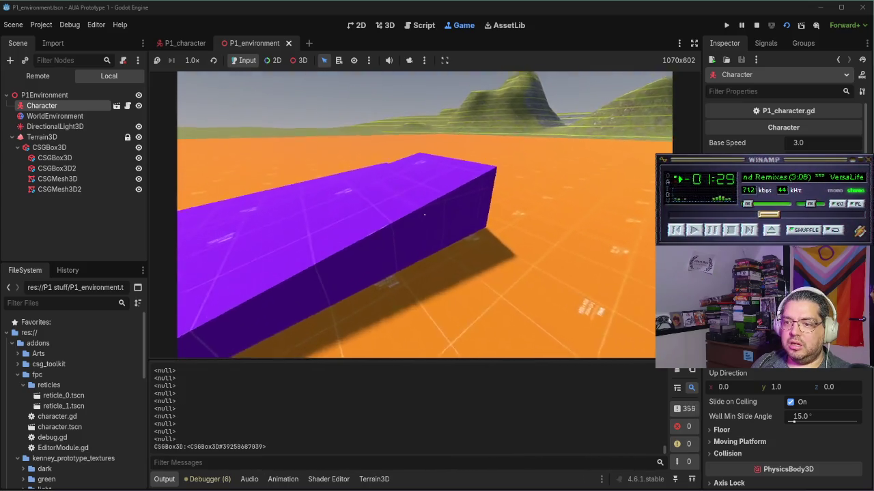
key("w")
key("space")
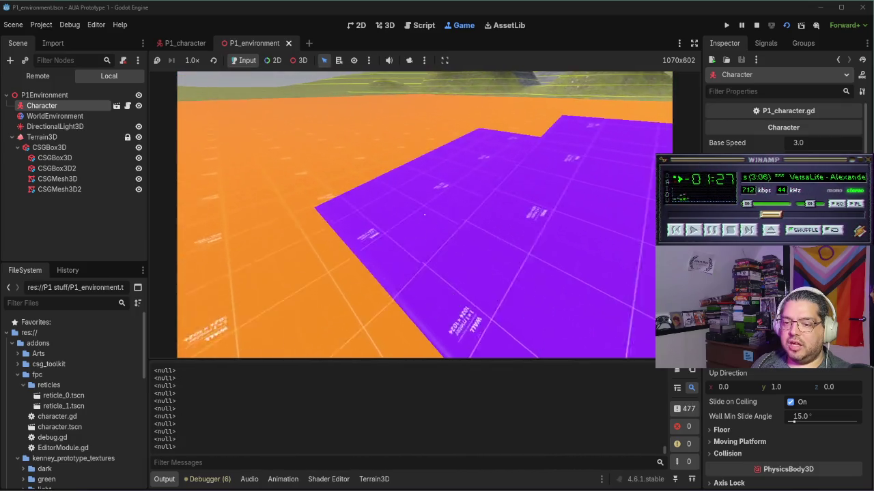
key("w")
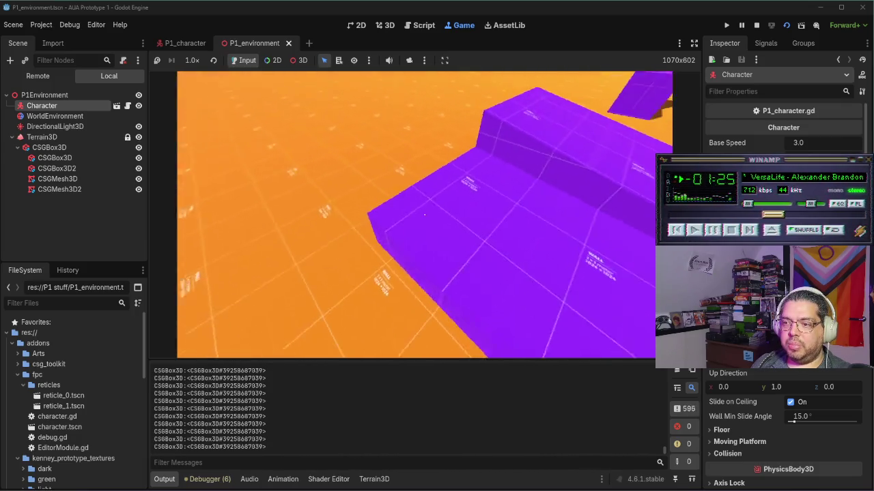
key("w")
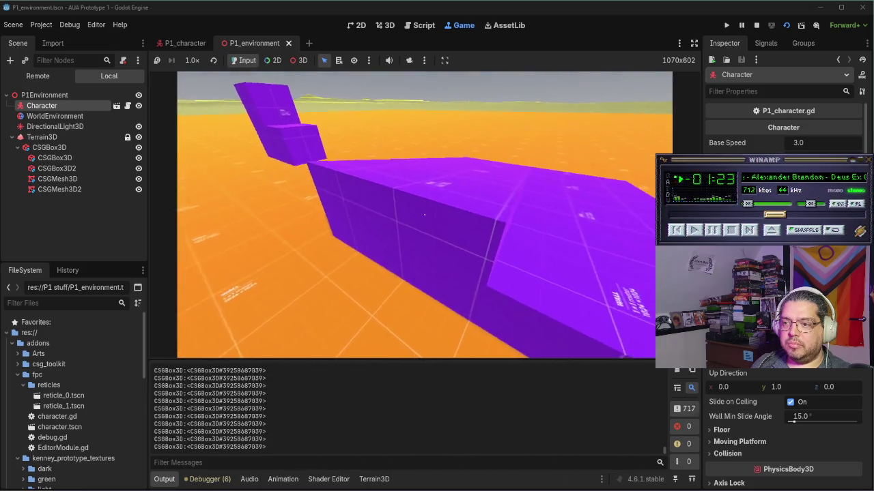
key("w")
key("w")
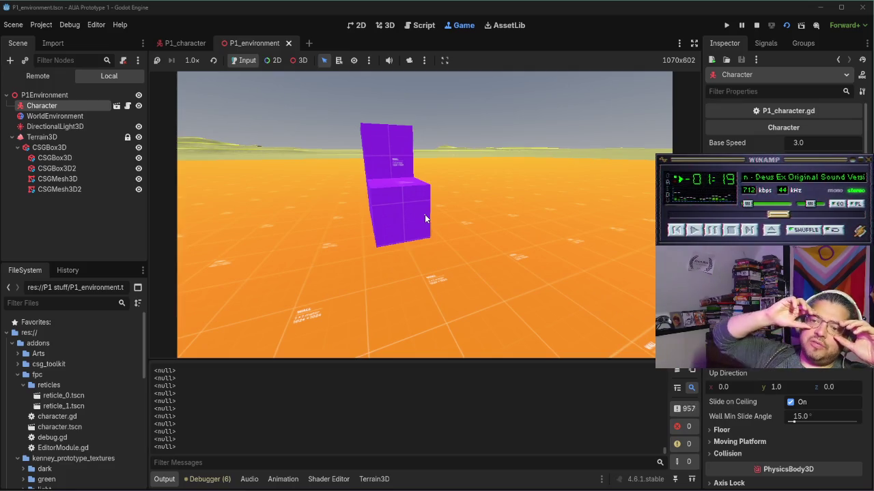
left_click(756, 25)
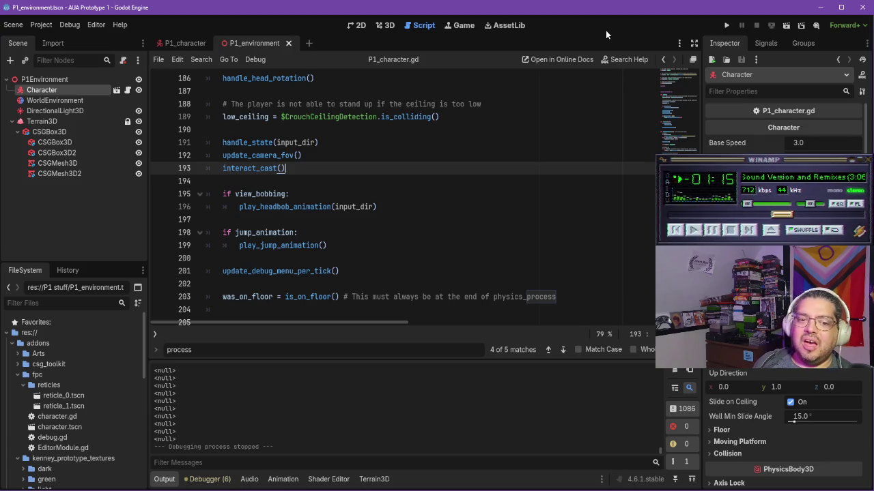
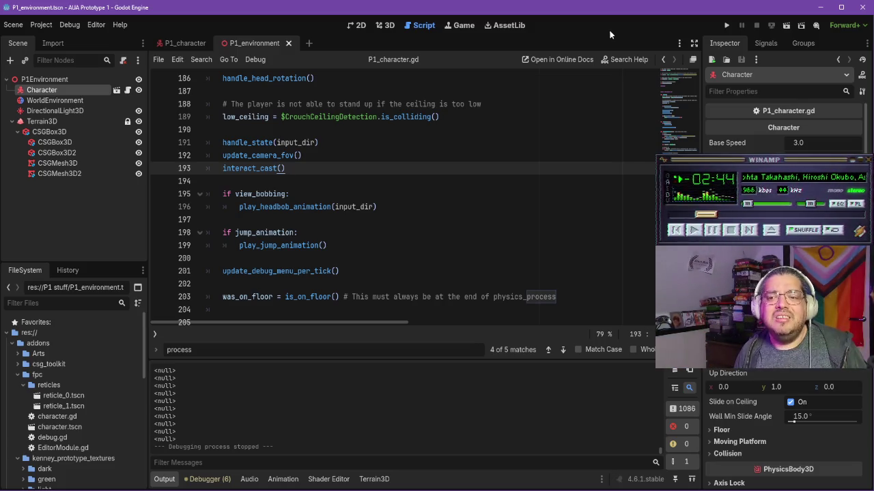
Step: Switch from the Godot character script to the browser showing the object-interaction tutorial
left_click(404, 490)
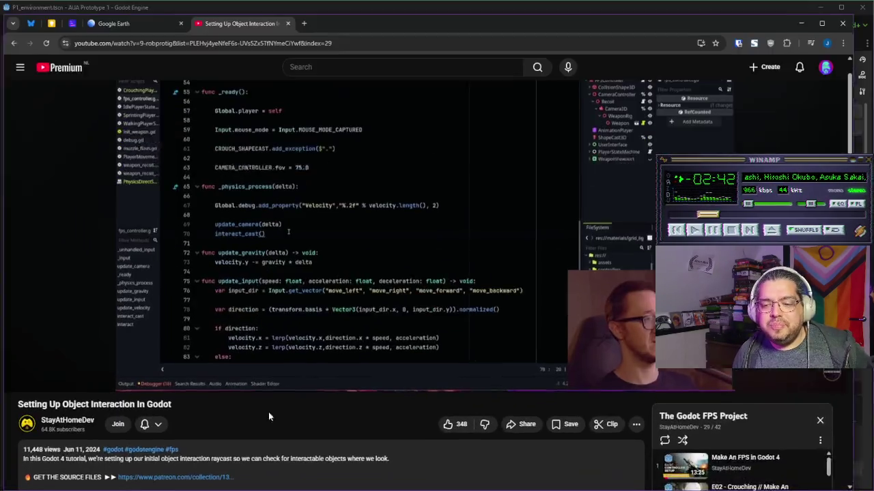
Step: Play the tutorial in the default-size player, pausing at the collider-node printing section
left_click(403, 251)
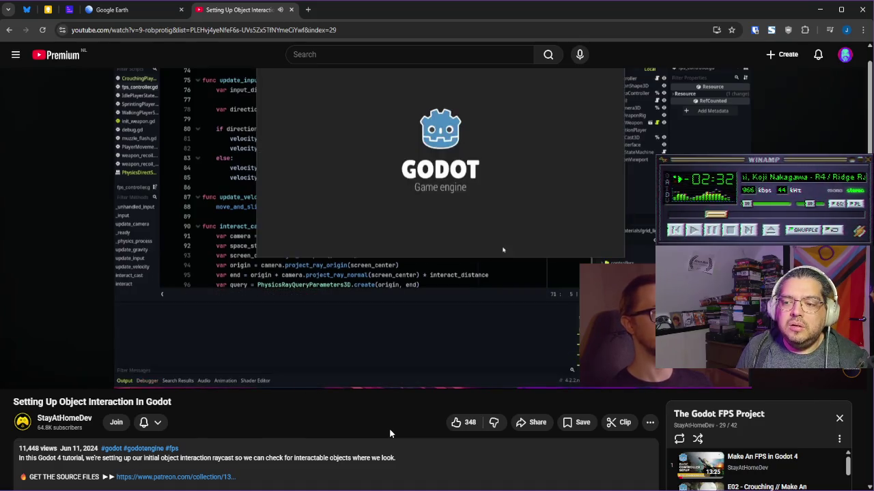
scroll(499, 287, "up", 1)
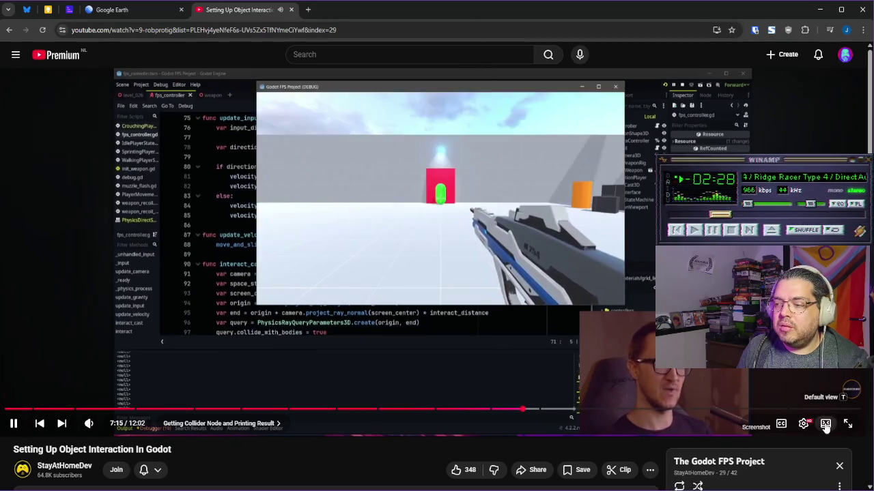
key("t")
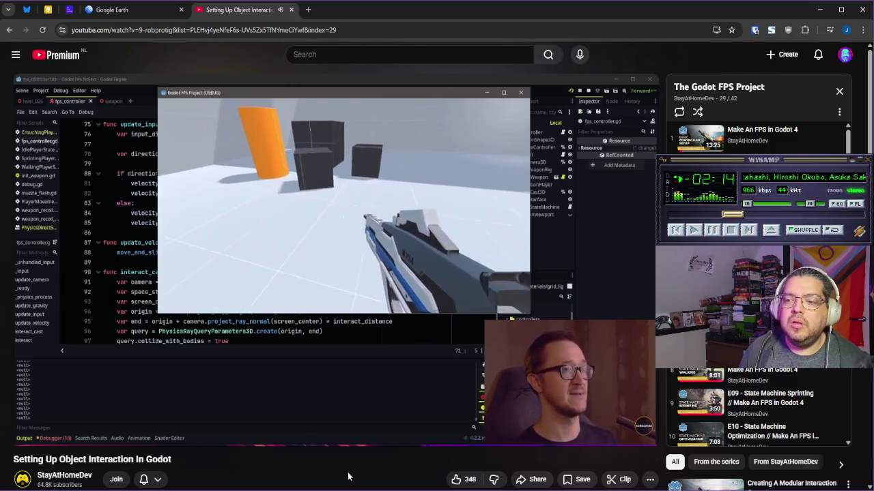
left_click(357, 272)
Step: Create a new note named 'Character Controlled To Do' in the Character Notes folder
key("alt+Tab")
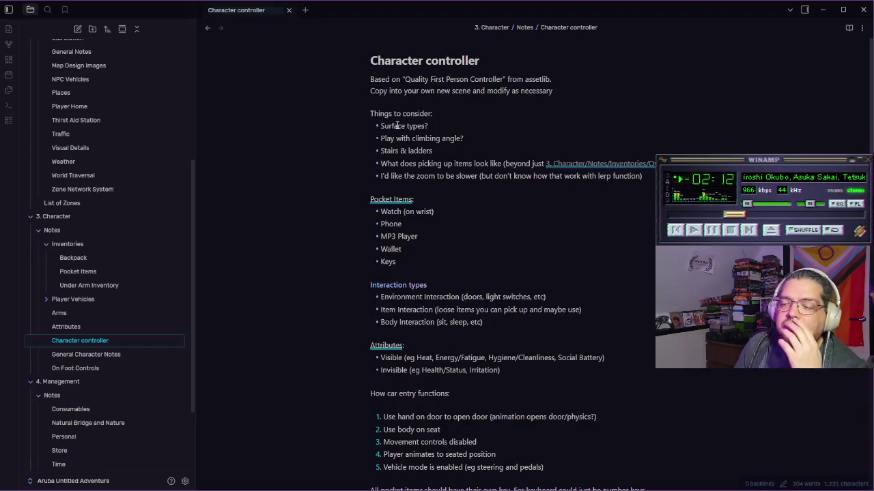
scroll(80, 227, "up", 5)
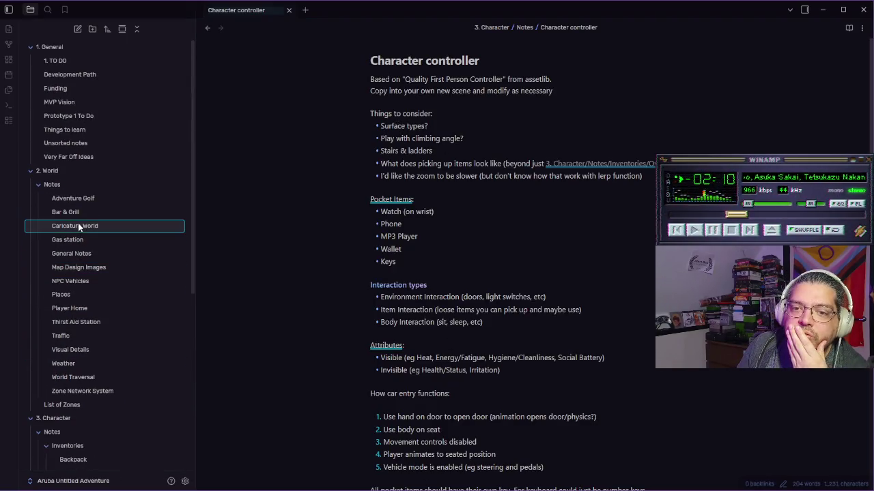
scroll(115, 216, "down", 5)
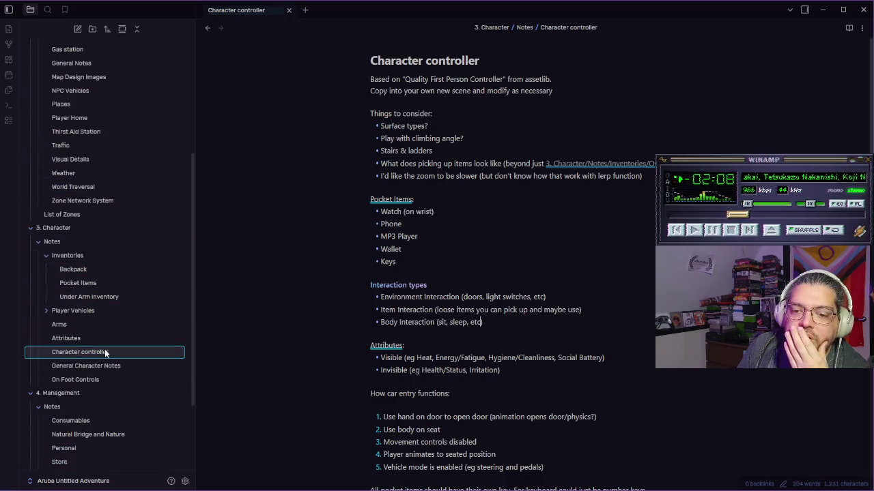
right_click(60, 242)
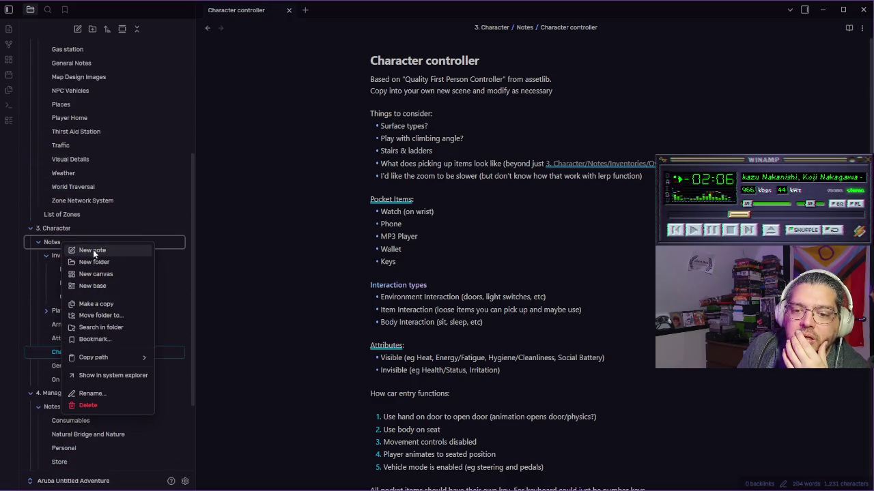
left_click(93, 250)
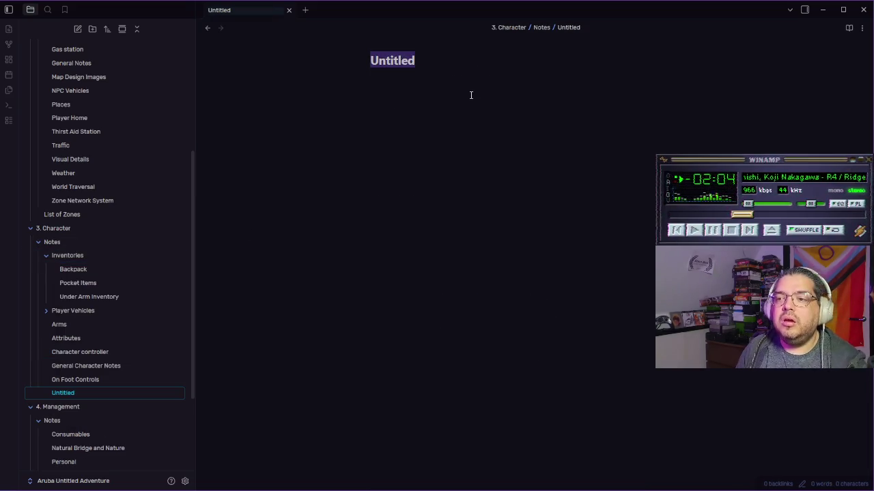
type("Character Controlled To Do")
key("Return")
Step: Add the bullet 'Make central dot not an image' with a channel credit, then open Character controller
type("-")
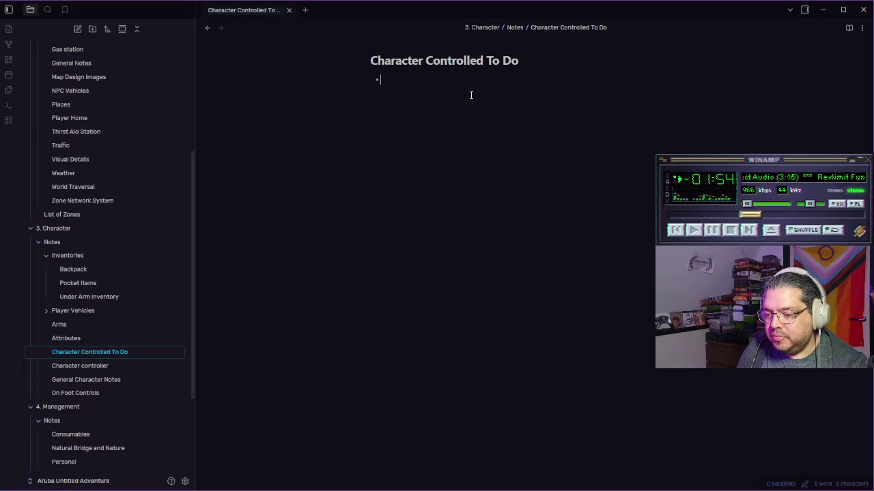
type("Ma")
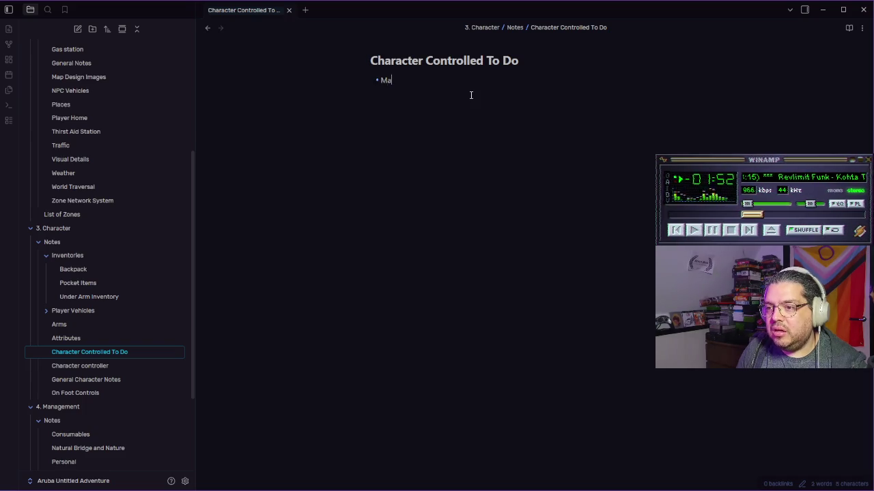
type("ke centradot ")
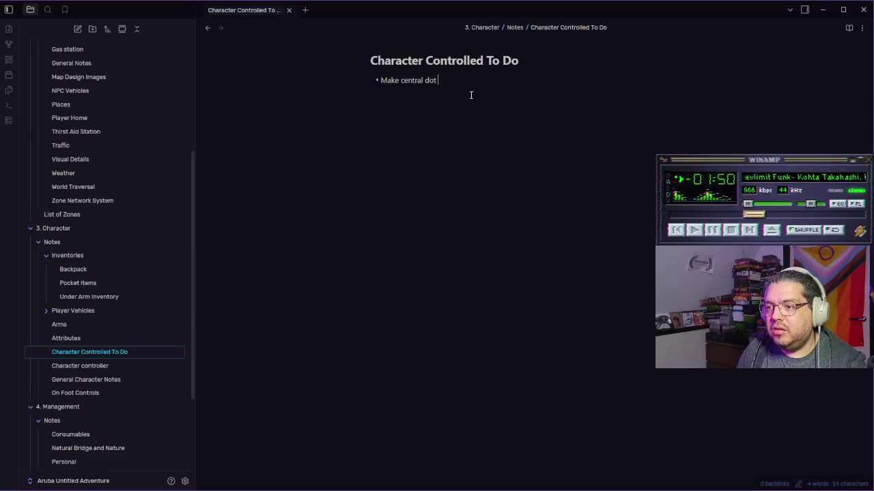
type("not an image (Stay)")
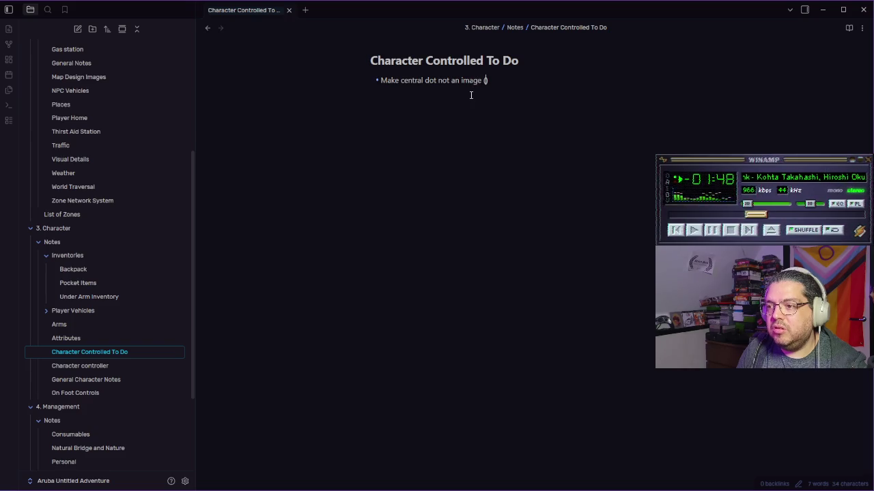
type("AtHomede")
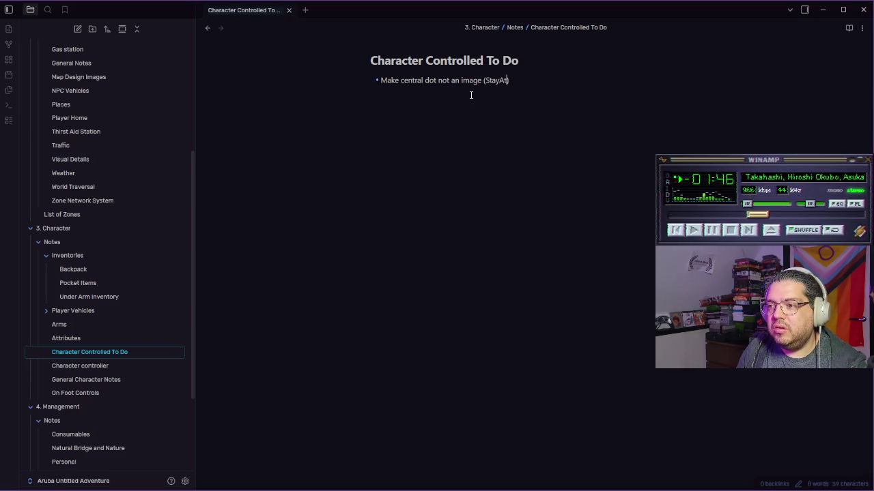
key("BackSpace")
key("BackSpace")
type("Dev")
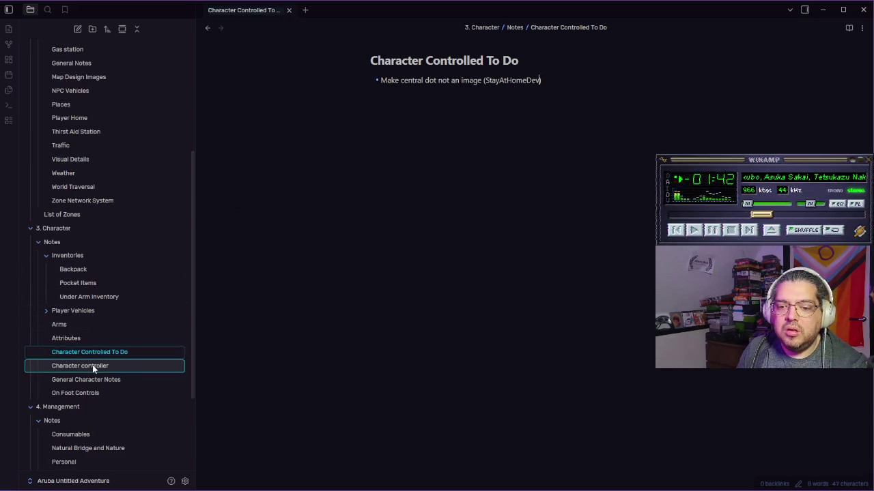
left_click(89, 365)
key("Return")
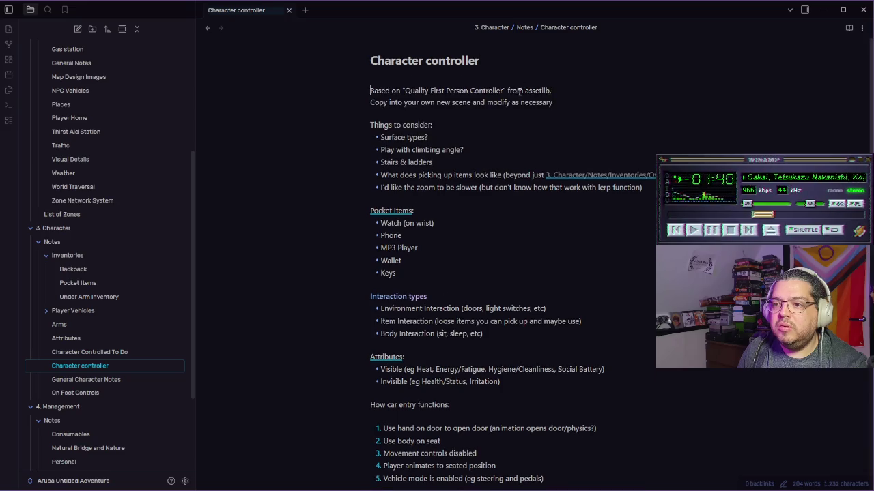
Step: Insert 'Plz also see [[Character Controlled To Do]]' atop Character controller and follow the link
key("Return")
left_click(395, 84)
key("BackSpace")
type("Plz")
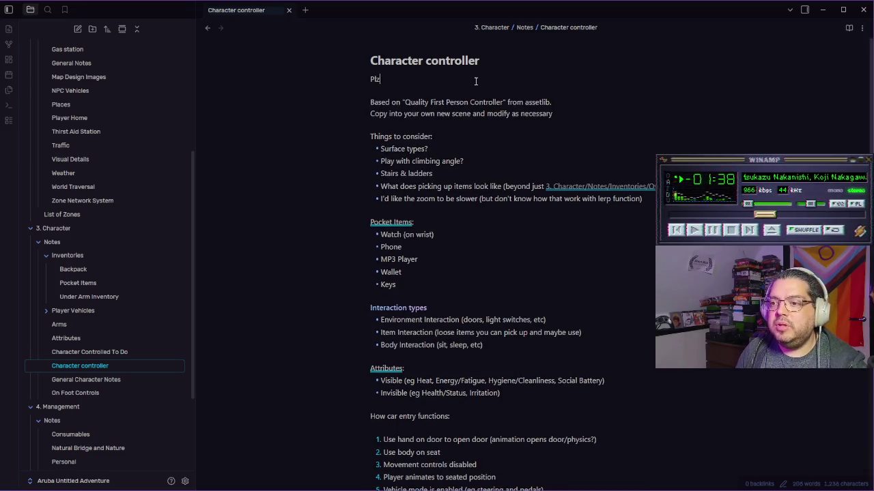
type(" also see ")
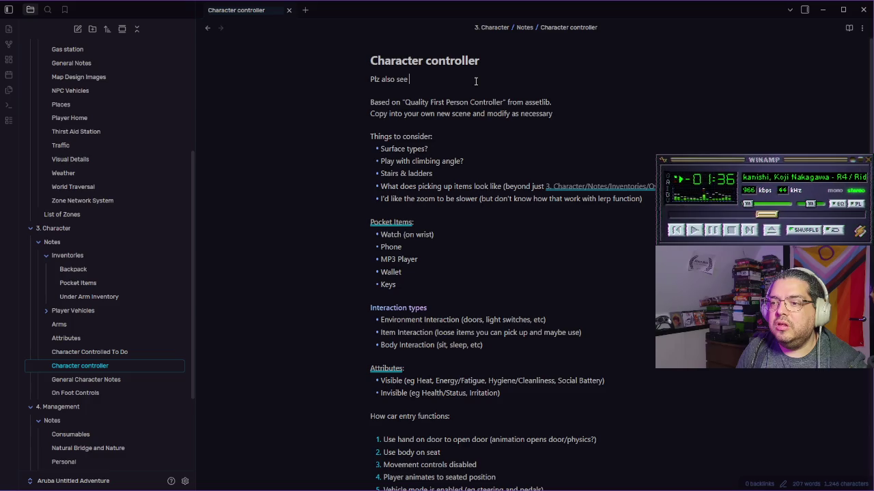
type("[[Chara")
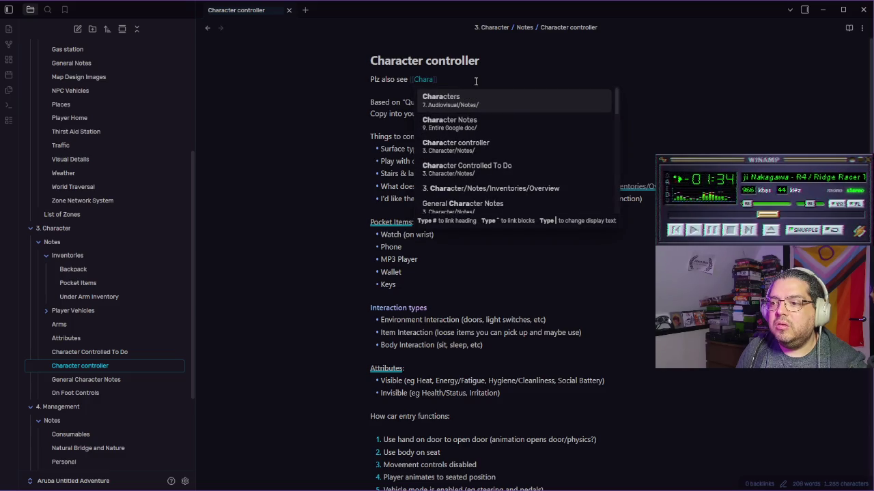
key("Down")
key("Down")
key("Down")
key("Return")
left_click(533, 102)
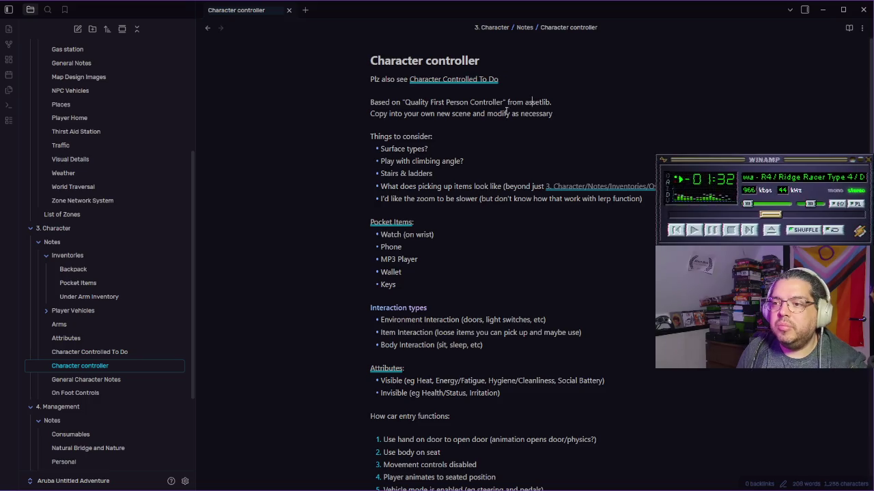
left_click(104, 352)
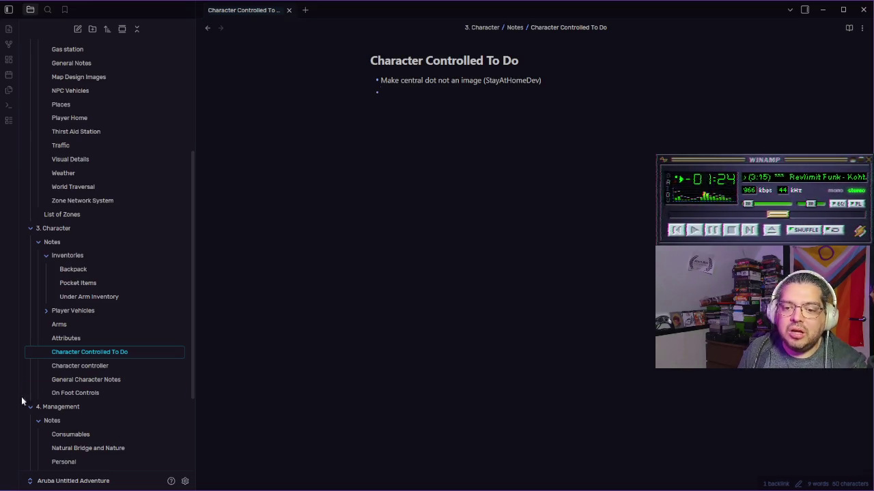
Step: Add the bullet 'Fundamental `Environment Interaction` system' to the to-do note
left_click(101, 366)
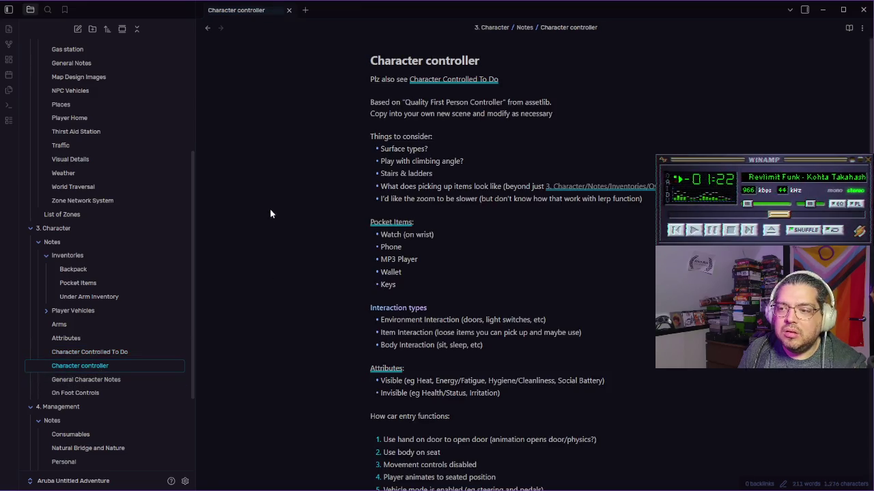
scroll(425, 262, "down", 1)
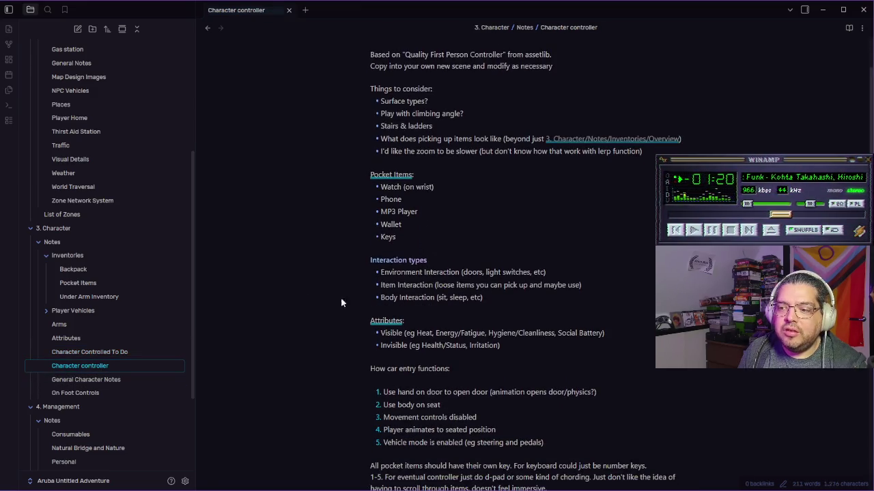
scroll(342, 303, "up", 1)
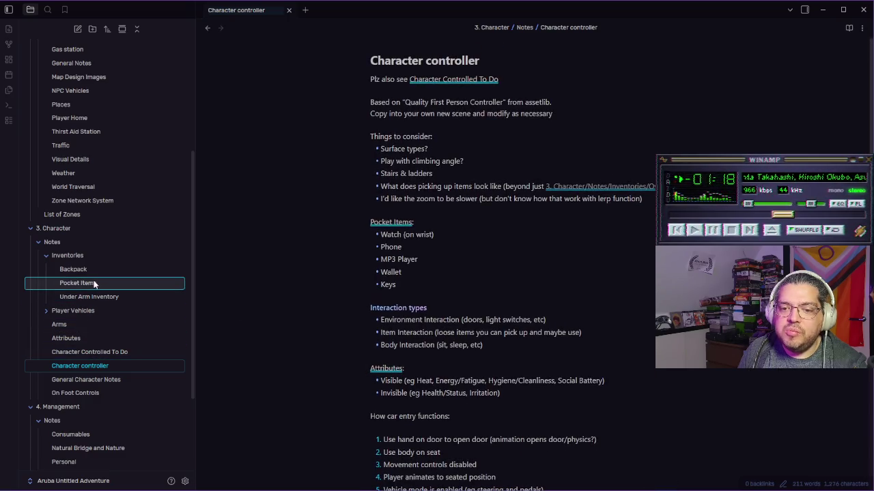
left_click(100, 352)
type("-")
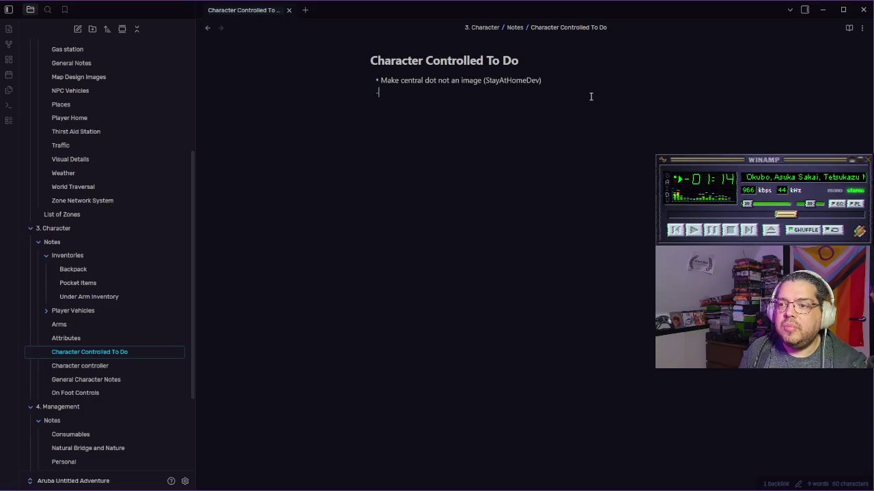
type("Fu")
key("BackSpace")
key("BackSpace")
type("Funda")
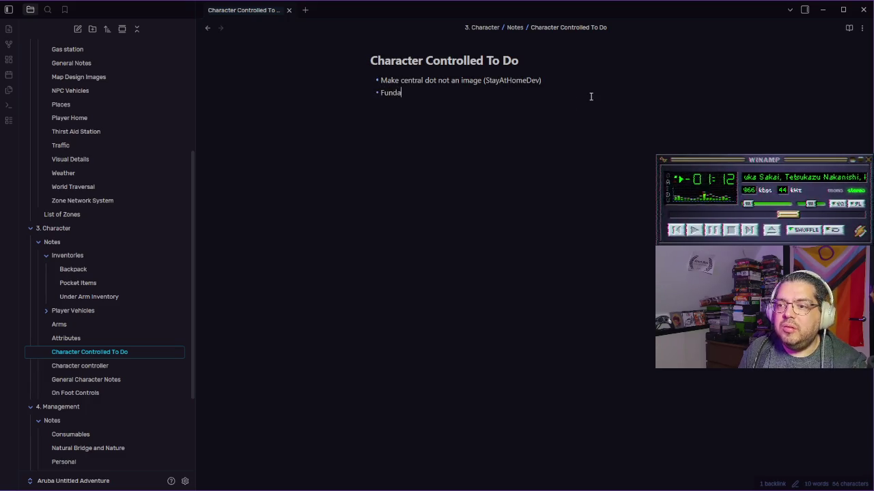
type("mental Environ")
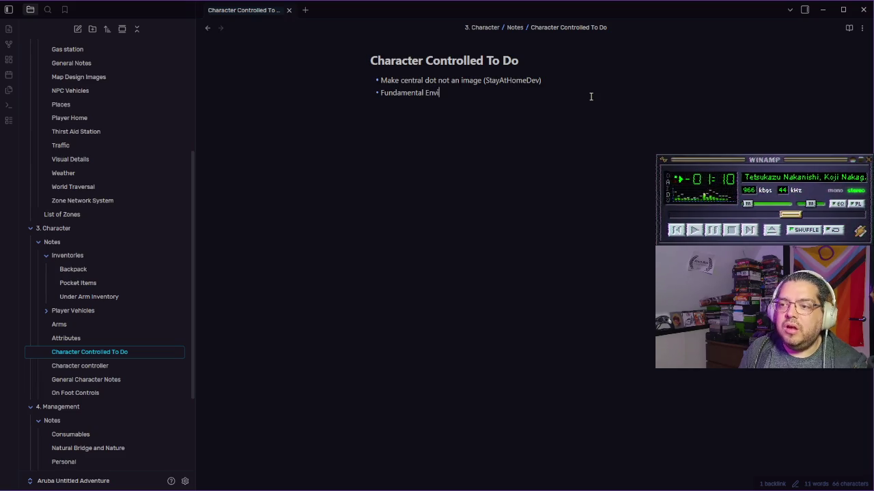
key("BackSpace")
key("BackSpace")
key("BackSpace")
type("`Envirio")
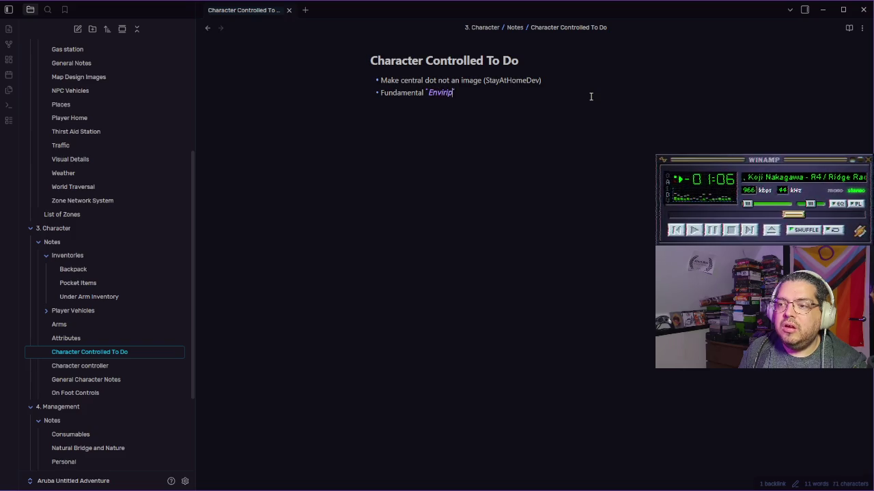
key("BackSpace")
key("BackSpace")
key("BackSpace")
type("ironment In")
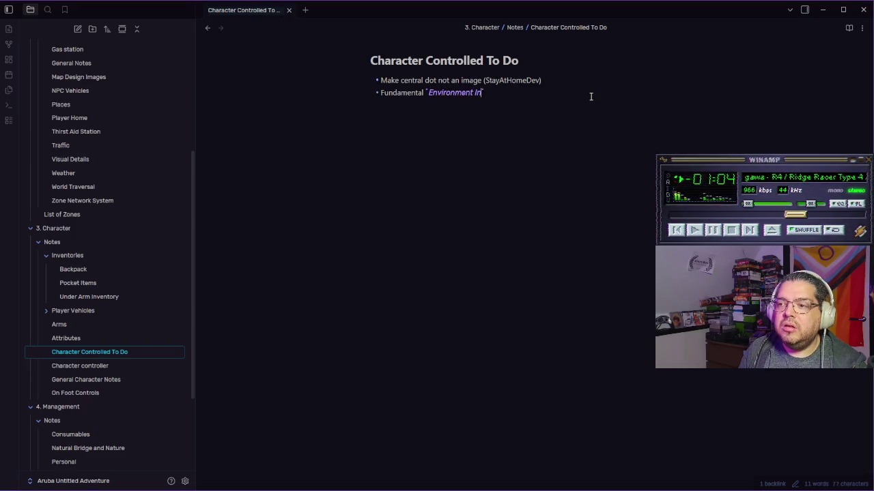
type("taraction")
key("BackSpace")
key("BackSpace")
key("BackSpace")
type("tion` syste")
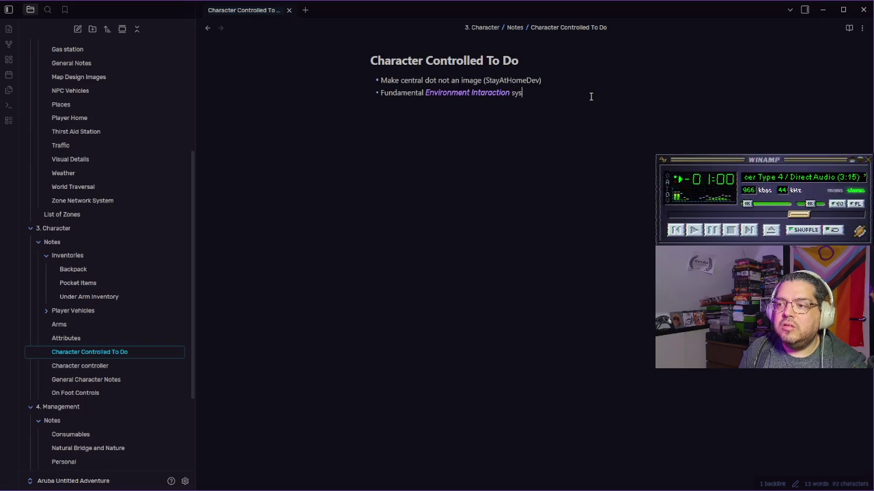
type("m")
key("Return")
Step: Add the Fundamental Item Interaction and Body Interaction system bullets below it
type("undamentl")
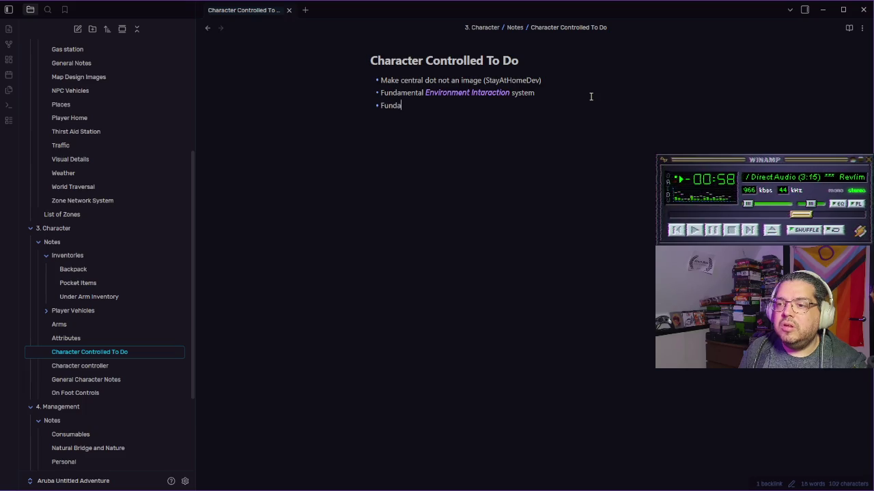
key("BackSpace")
key("BackSpace")
type("al")
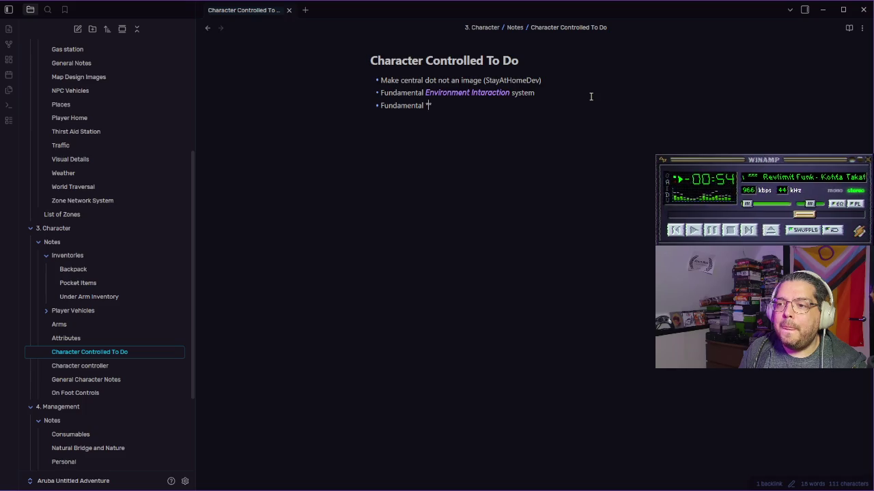
type("Item Interaction *")
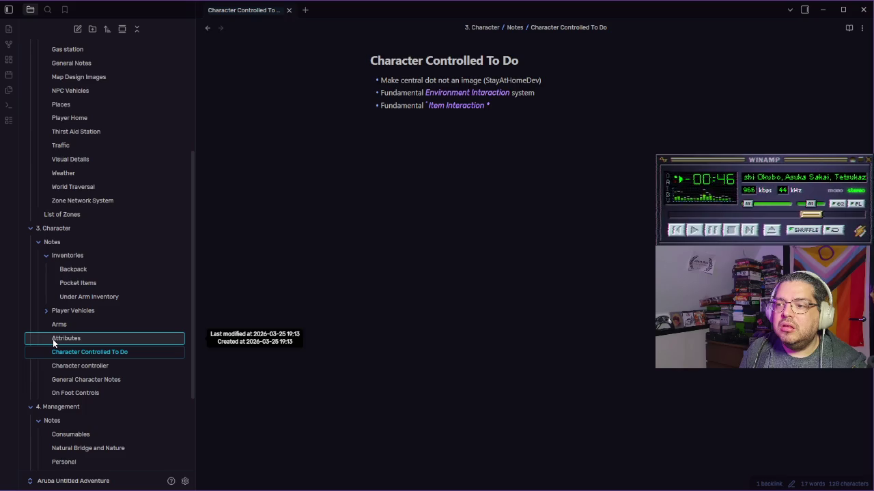
type("S")
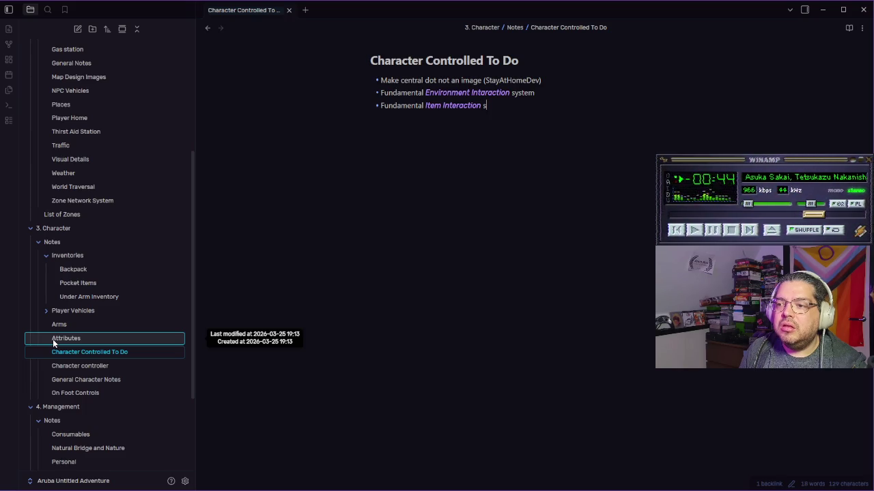
type("em")
key("Up")
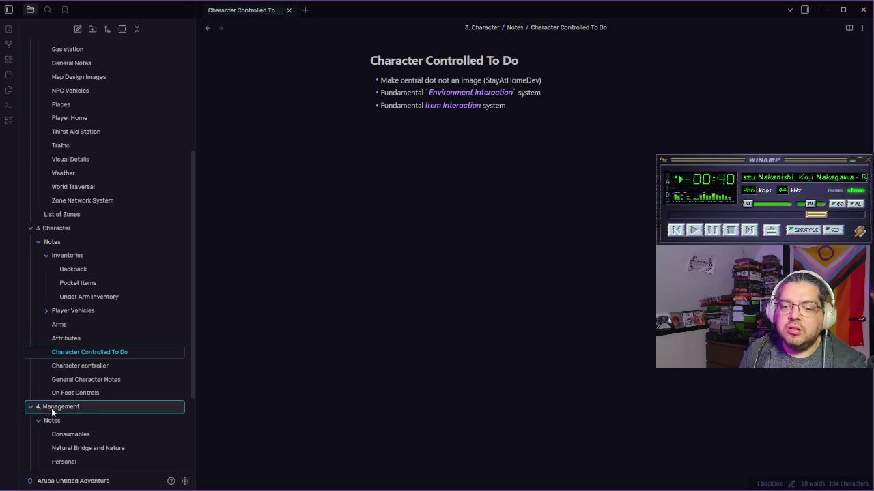
left_click(101, 365)
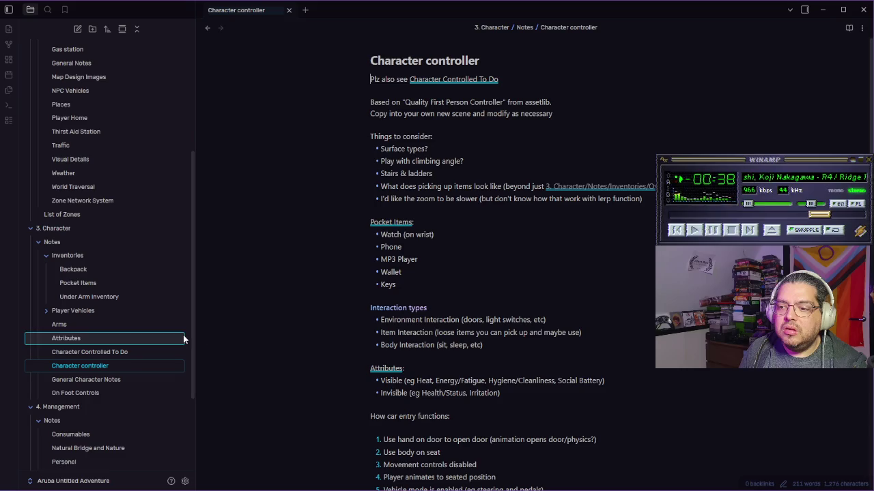
left_click(115, 351)
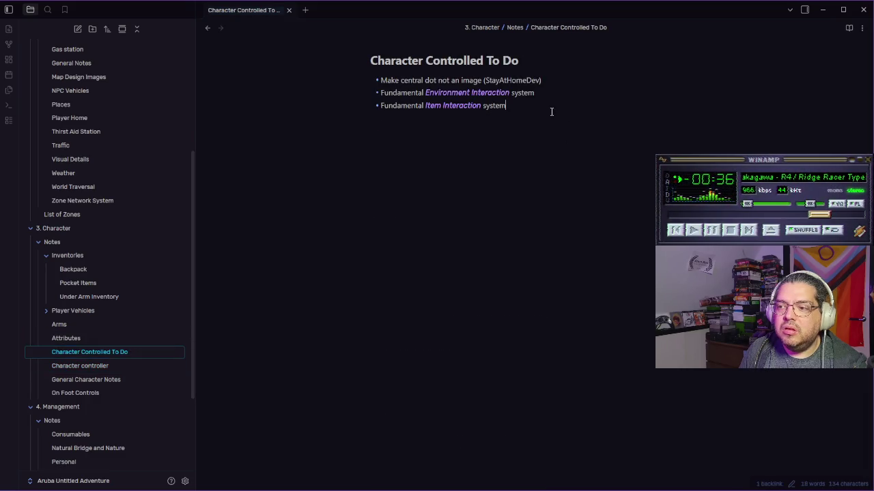
type("Find")
key("BackSpace")
key("BackSpace")
key("BackSpace")
type("Fundamental *Body In")
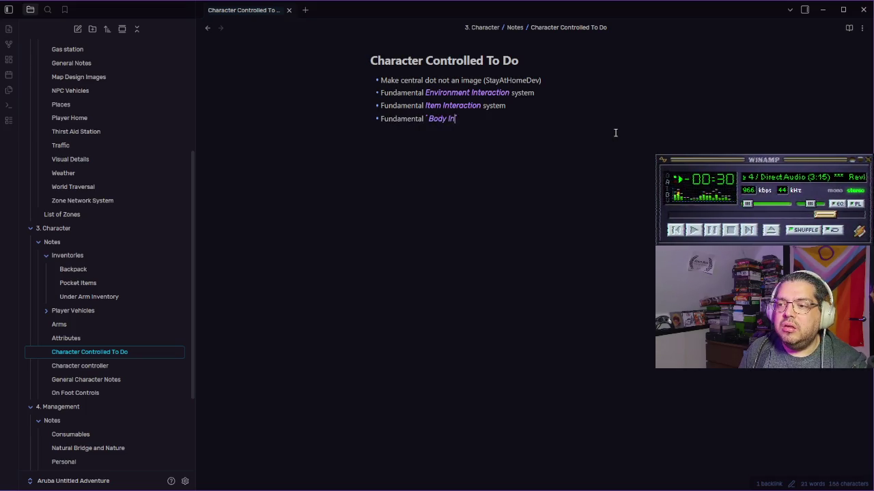
type("teraction system")
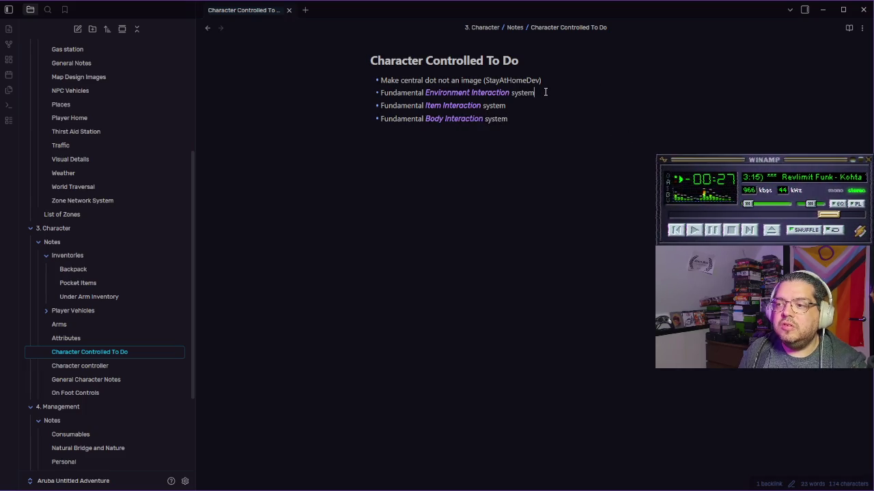
Step: Add sub-points under the interaction bullets, including 'Pick up item' and 'Use item' under Item Interaction
key("Return")
type("Hit a button and a thing happens")
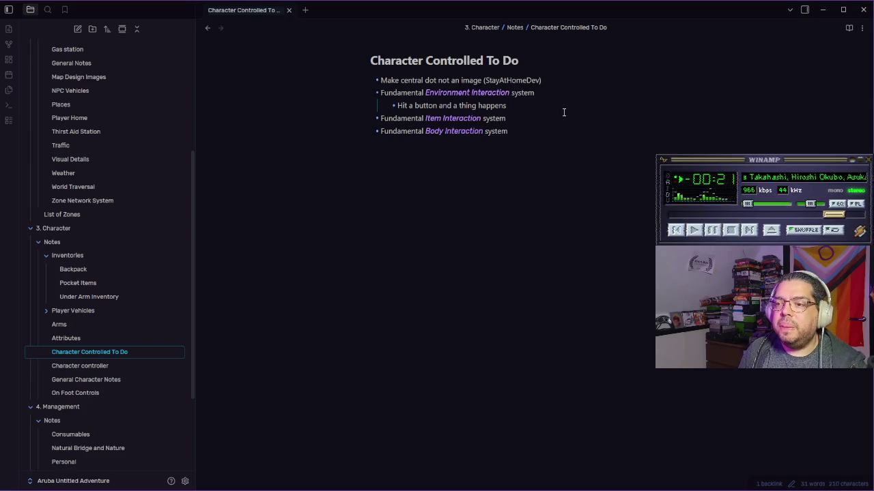
key("Return")
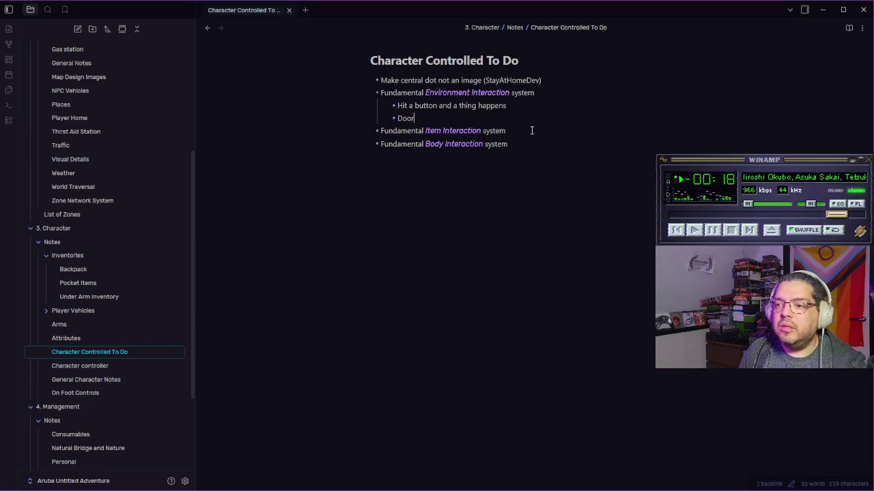
key("BackSpace")
key("BackSpace")
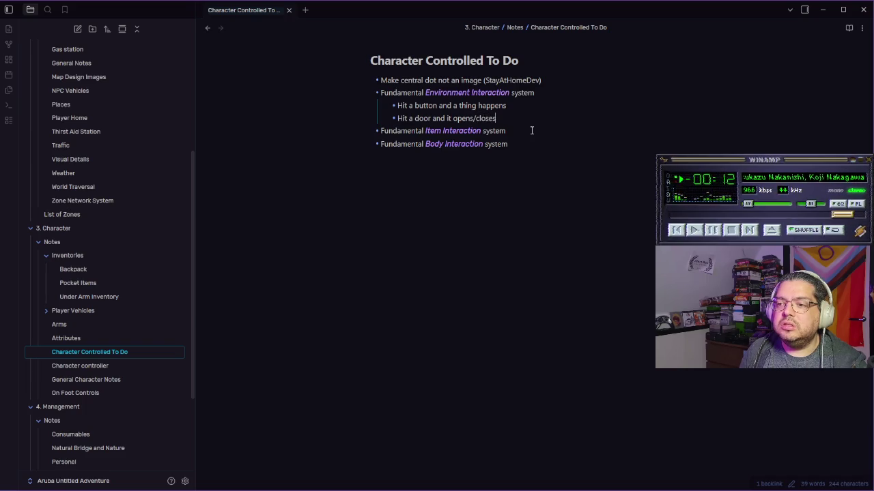
left_click(532, 130)
key("Return")
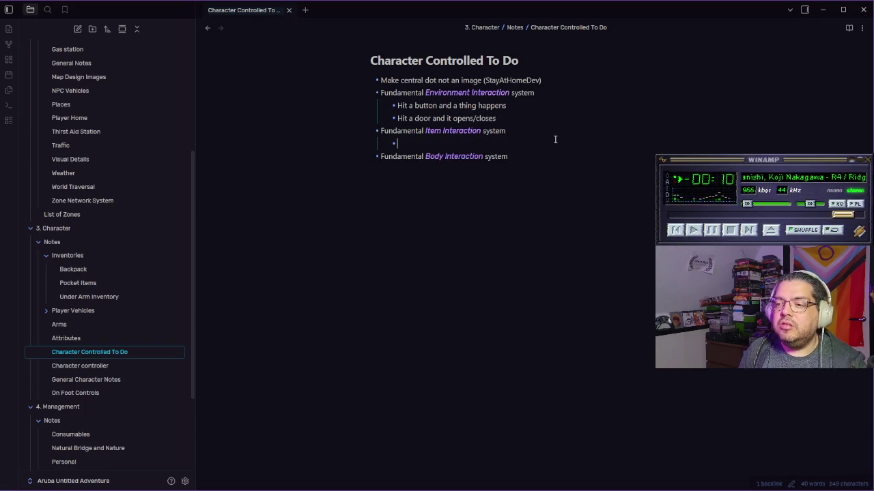
type("P")
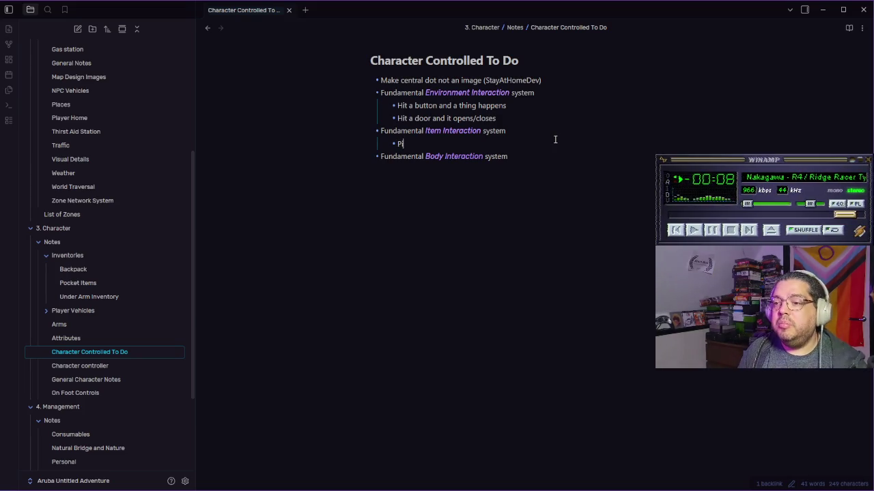
type("ick up item")
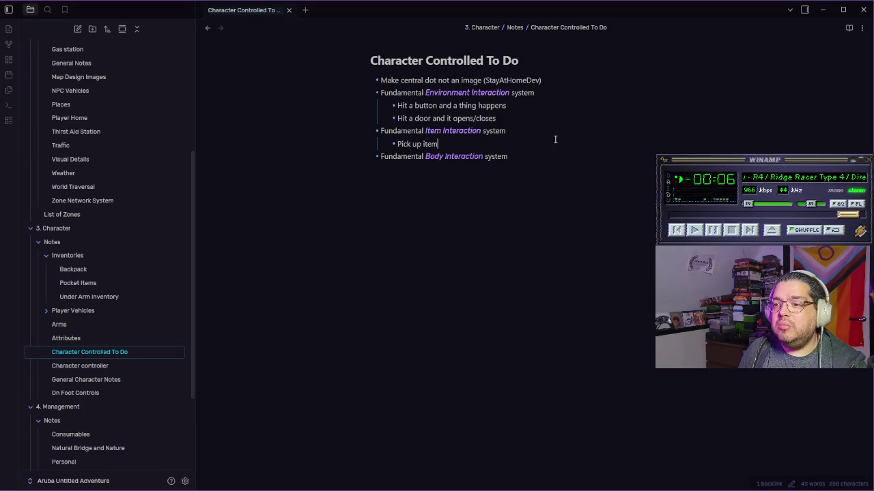
key("Return")
type("Use ")
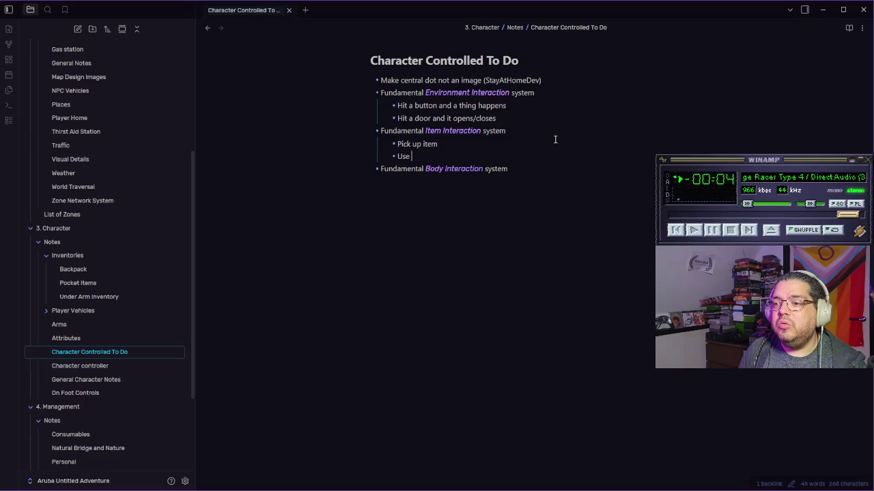
type("item")
Step: Add an indented seat-related sub-point under Body Interaction system, then leave Obsidian
left_click(527, 181)
key("Return")
key("Tab")
key("BackSpace")
key("BackSpace")
type("t on seat")
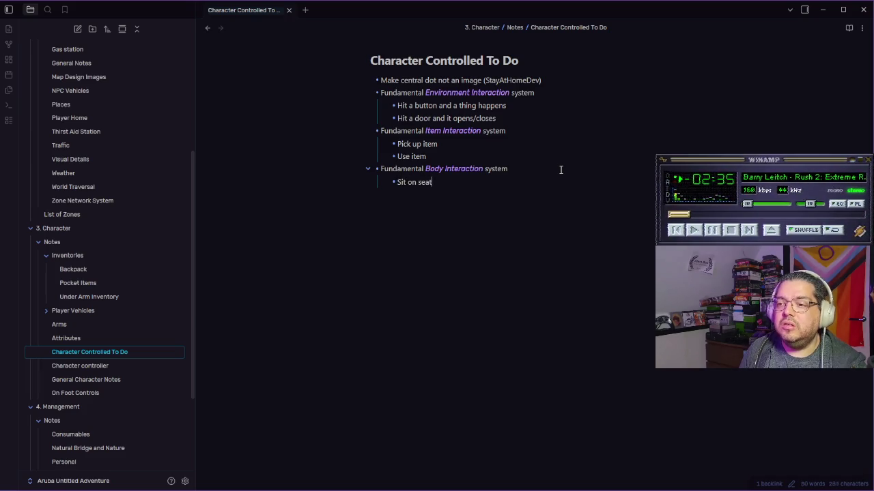
key("alt+Tab")
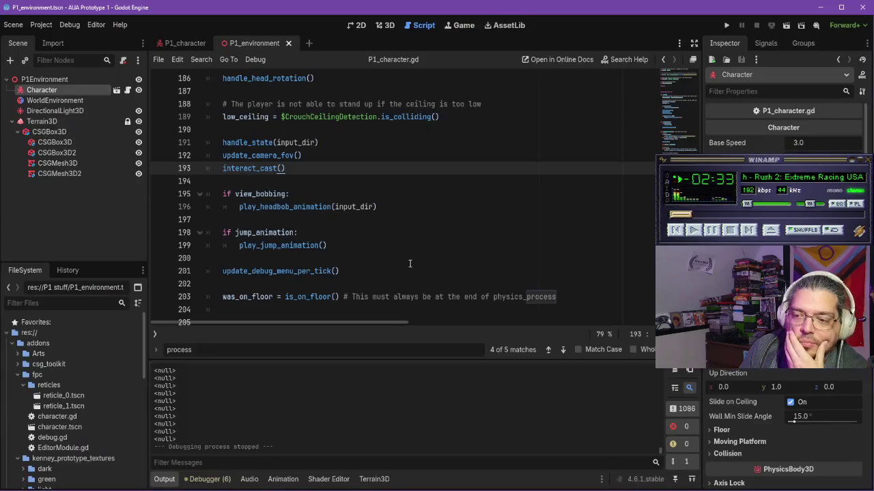
Step: Watch the tutorial at 2x speed to the raycast-every-frame section, then return to Godot's Game view
key("alt+Tab")
left_click(415, 300)
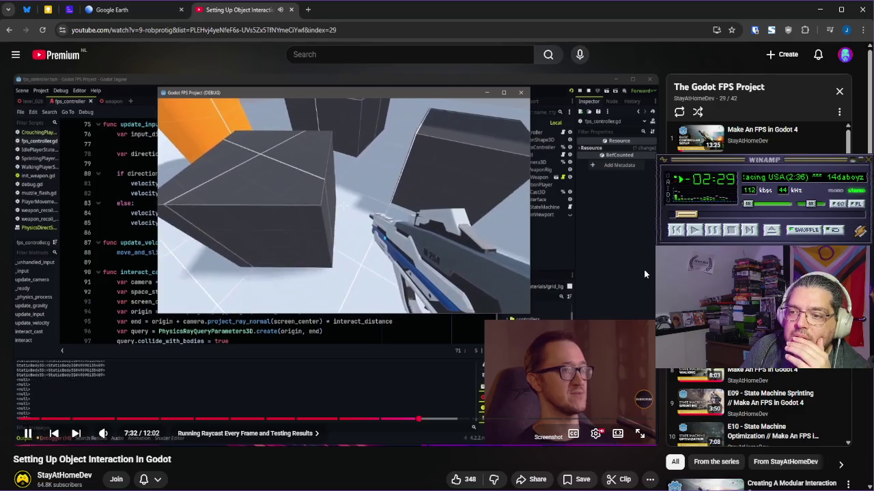
mouse_move(631, 265)
left_mouse_down()
mouse_move(595, 250)
mouse_move(602, 248)
mouse_move(558, 278)
left_mouse_up()
left_click(391, 349)
key("alt+Tab")
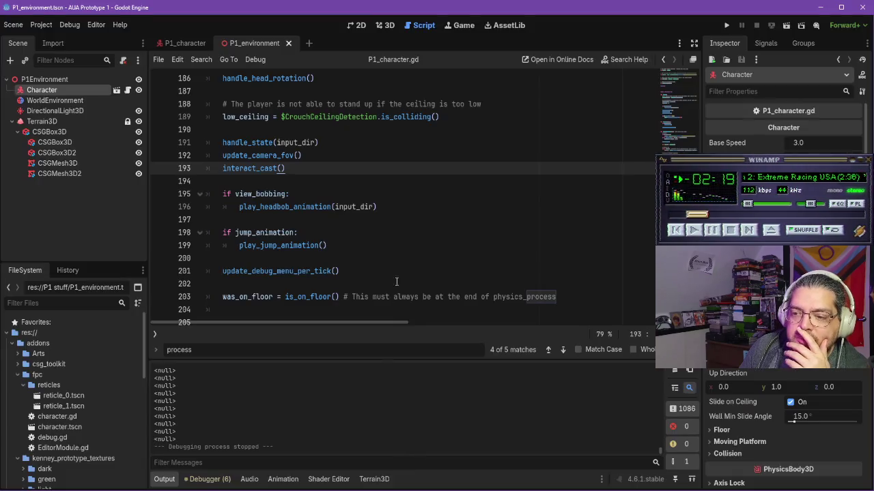
left_click(445, 25)
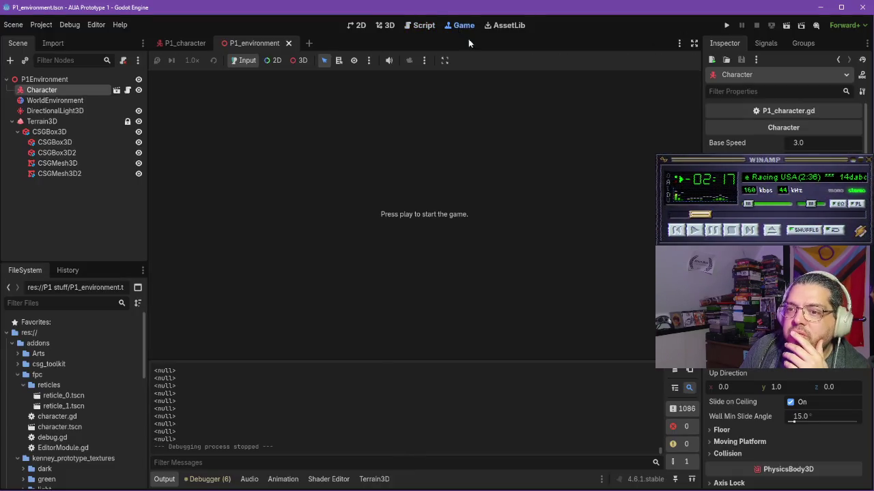
left_click(787, 26)
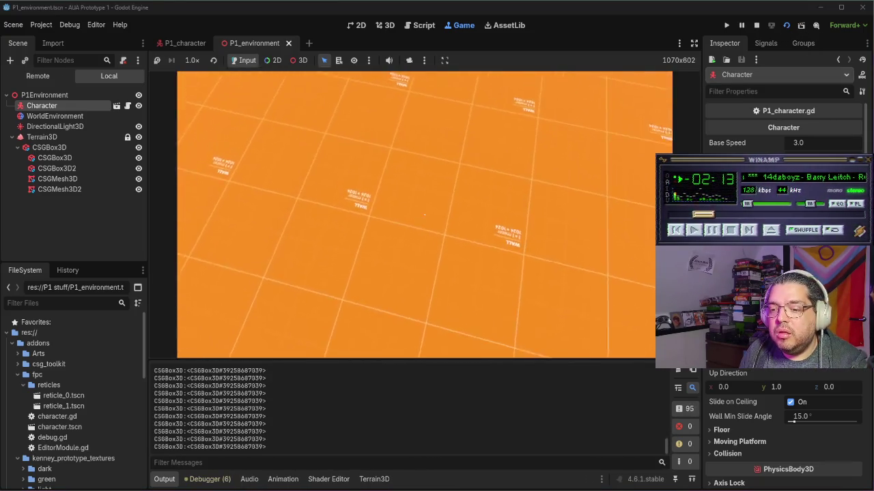
key("w")
key("w")
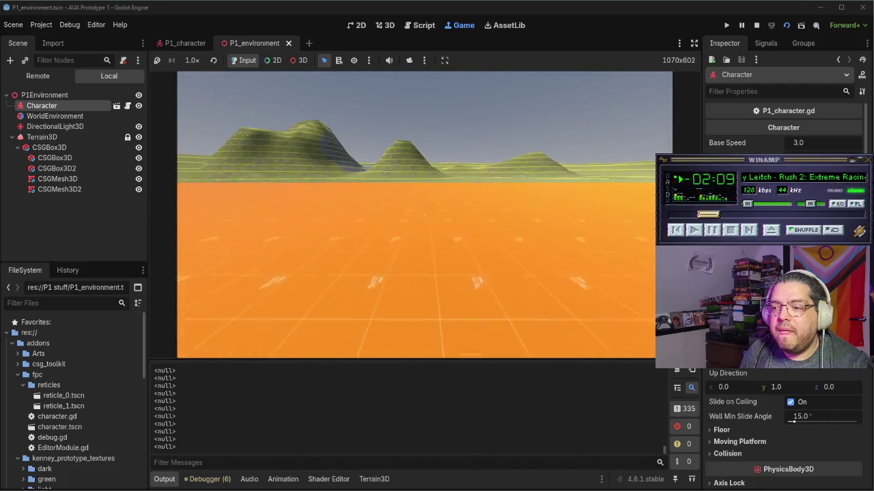
key("w")
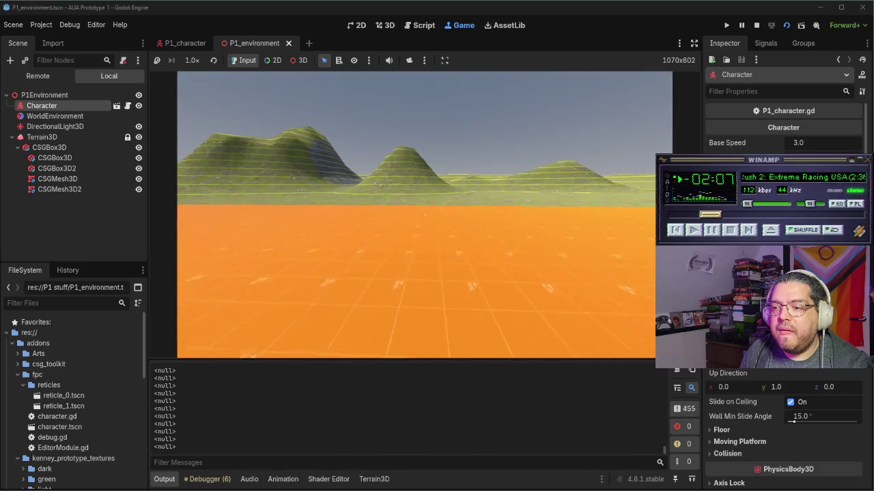
key("w")
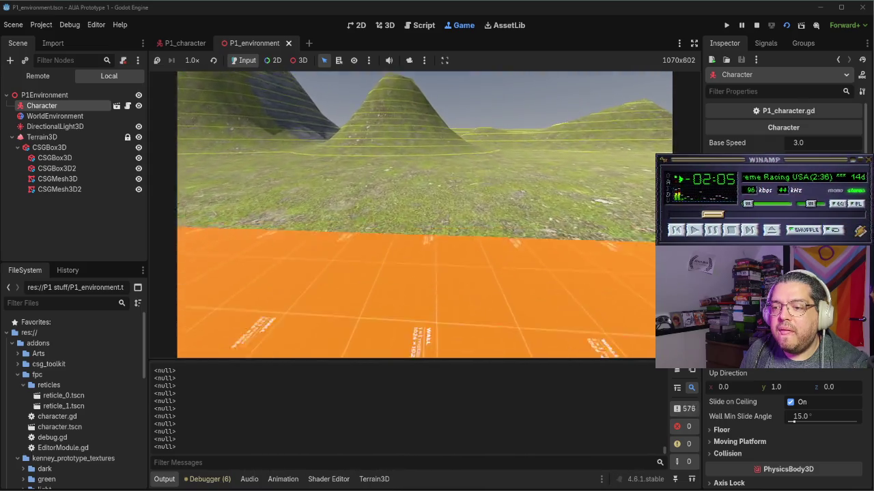
key("w")
key("w")
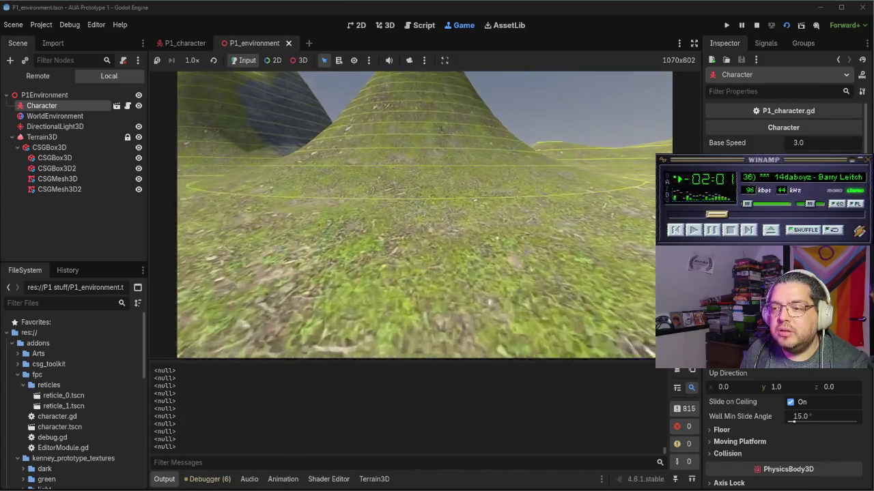
key("w")
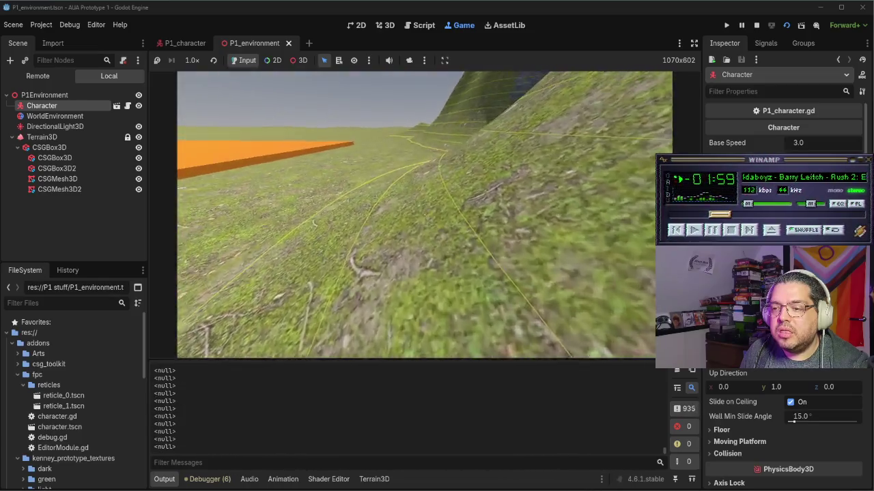
key("w")
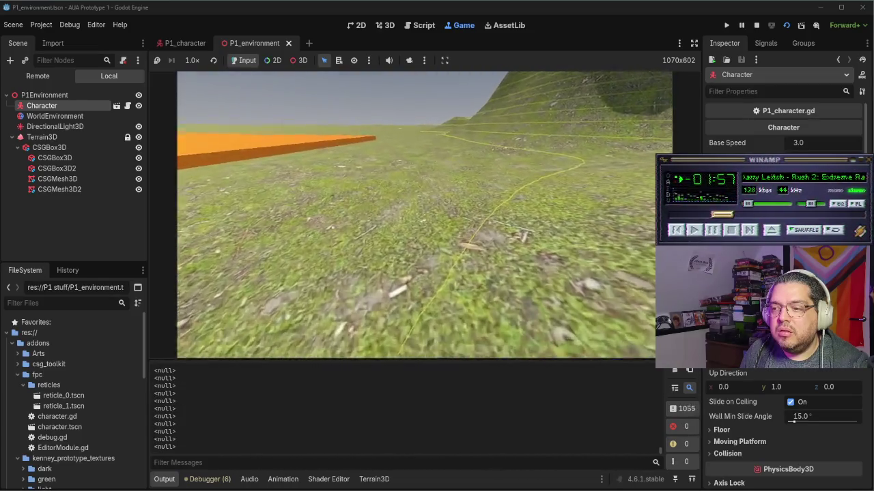
key("w")
key("w")
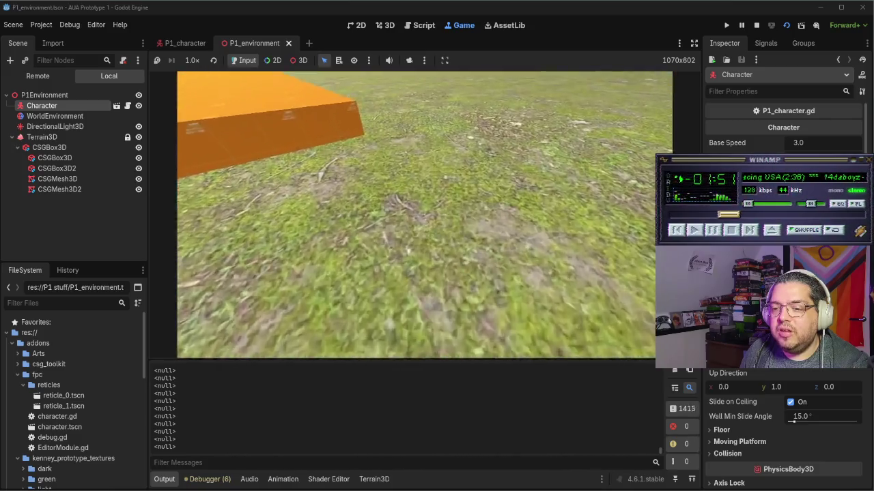
key("w")
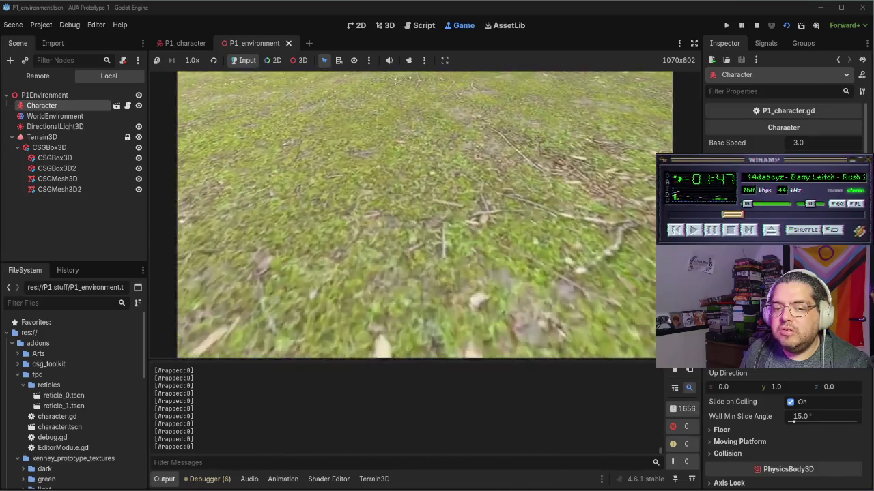
key("w")
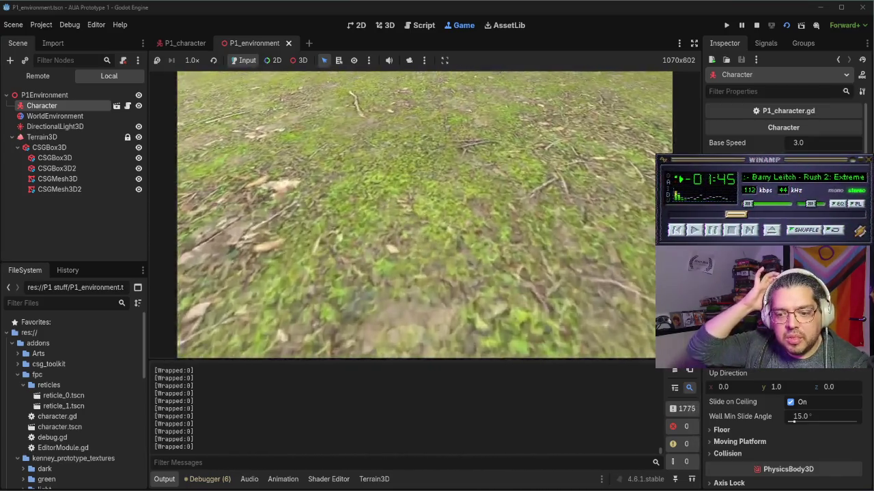
key("w")
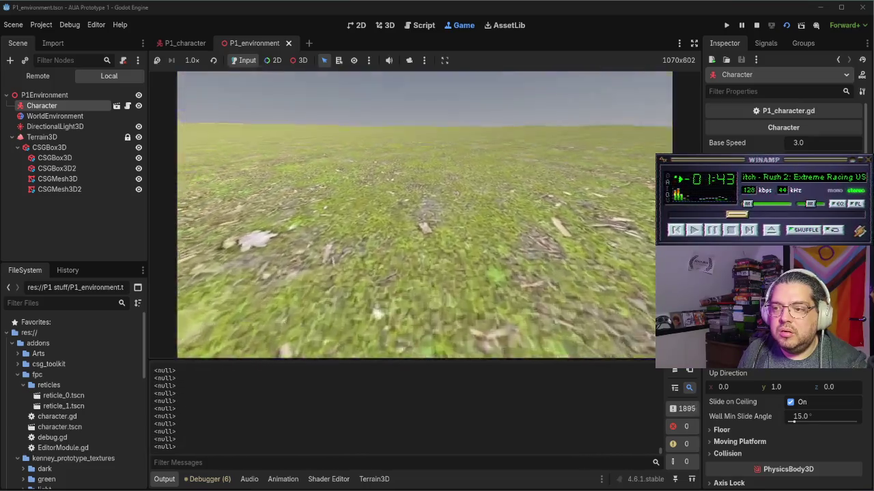
key("w")
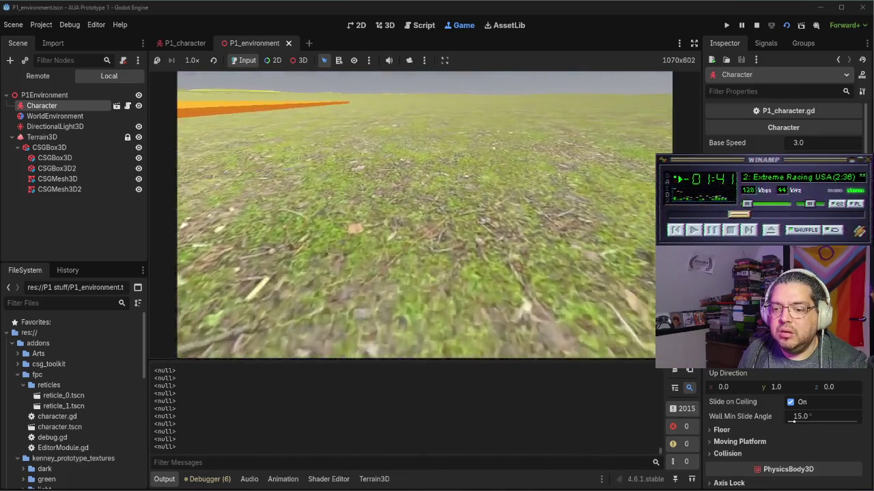
key("w")
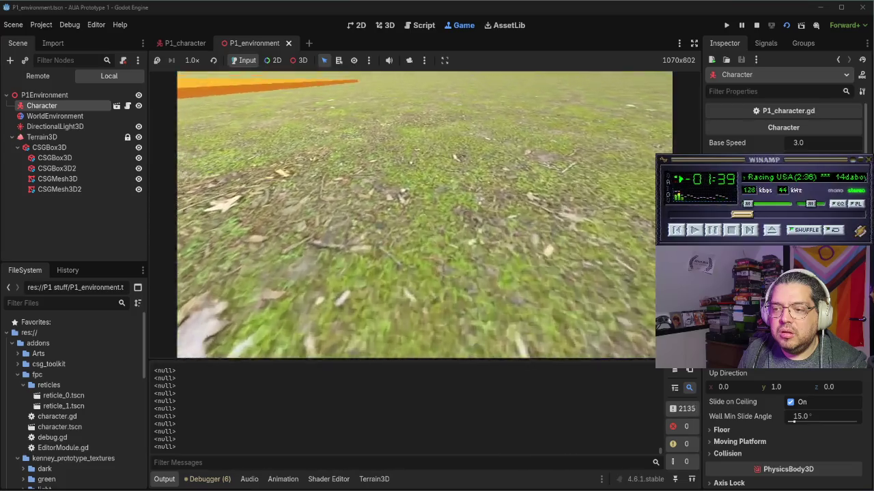
key("w")
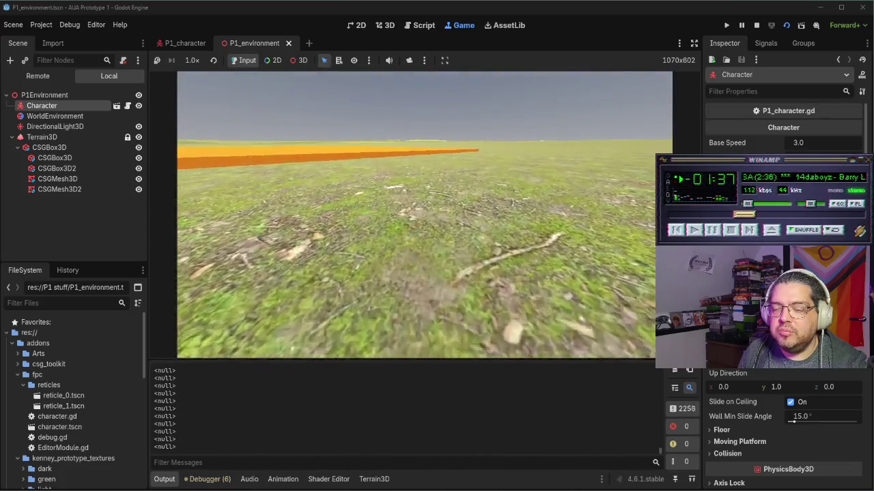
key("w")
key("w")
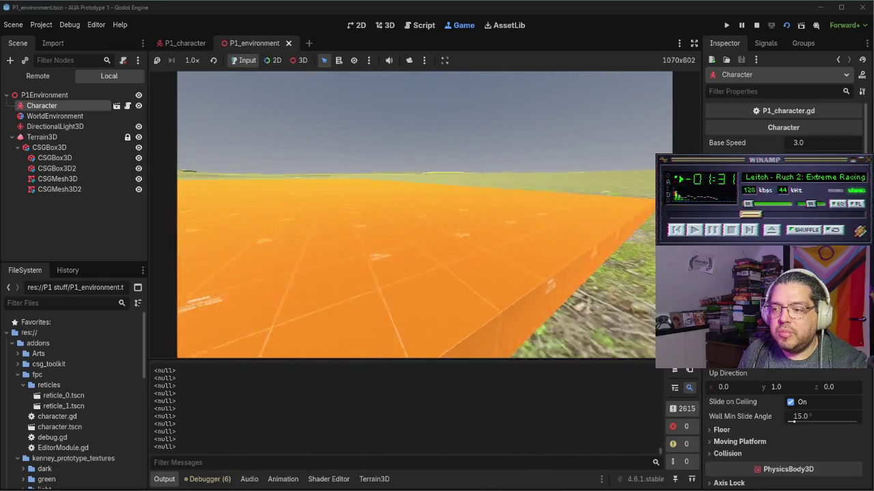
key("w")
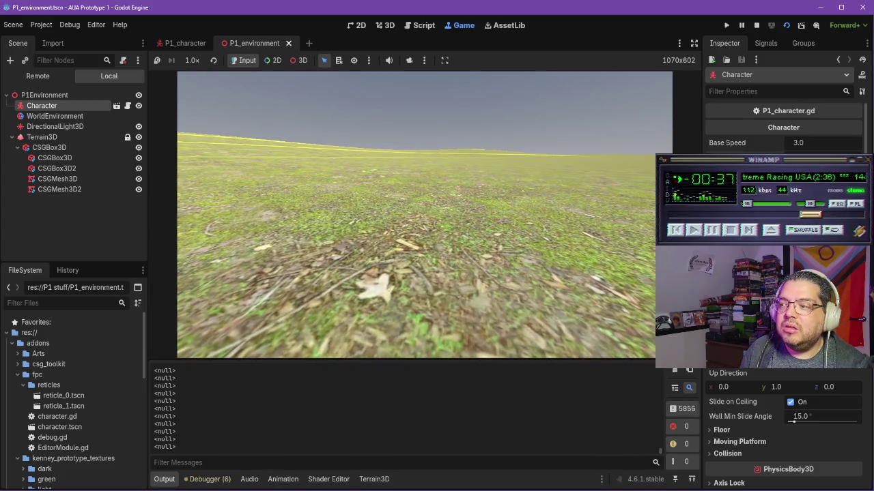
left_click(576, 213)
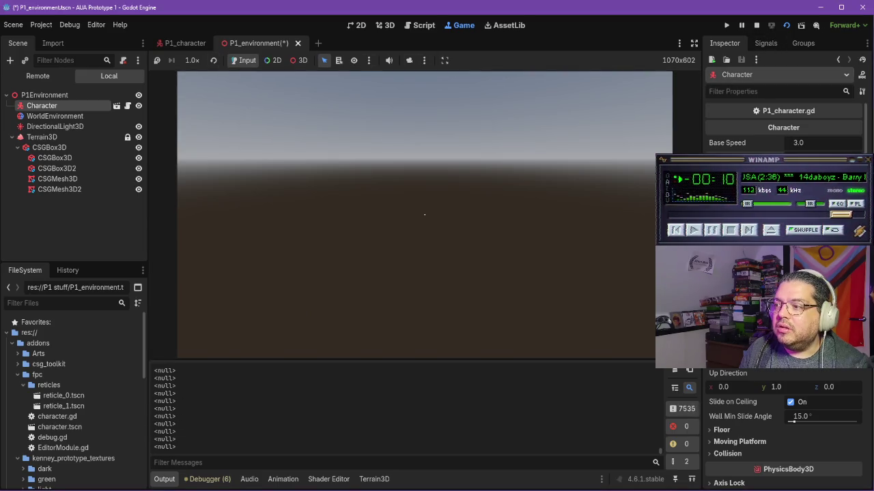
left_click(756, 25)
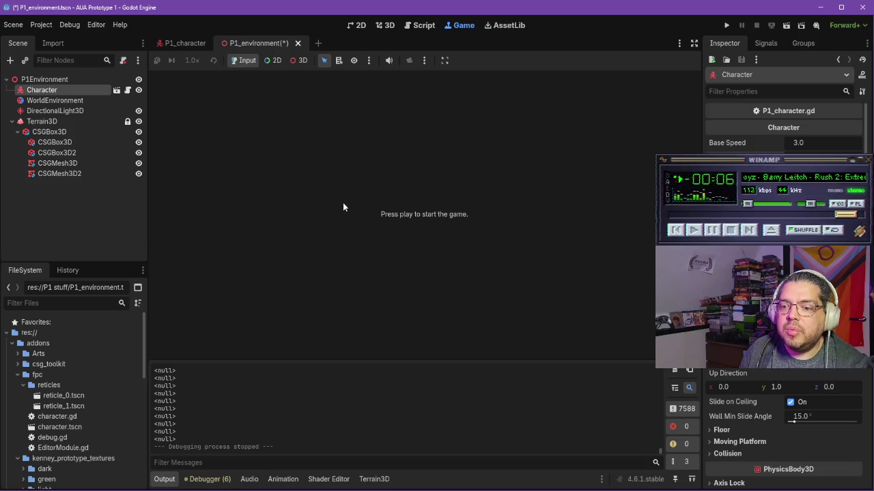
Step: Open the P1_character scene's script in the Script workspace, then resume the tutorial video
left_click(189, 46)
left_click_drag(258, 43, 265, 42)
left_click(195, 41)
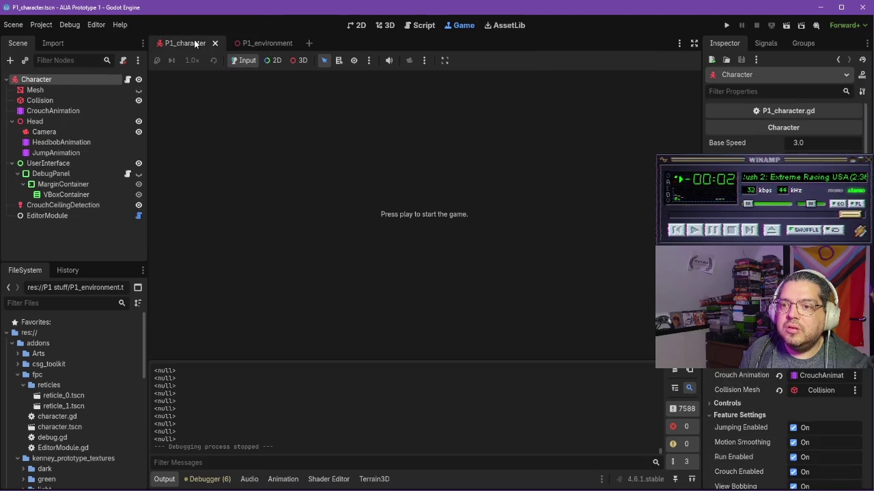
left_click(385, 26)
left_click(419, 26)
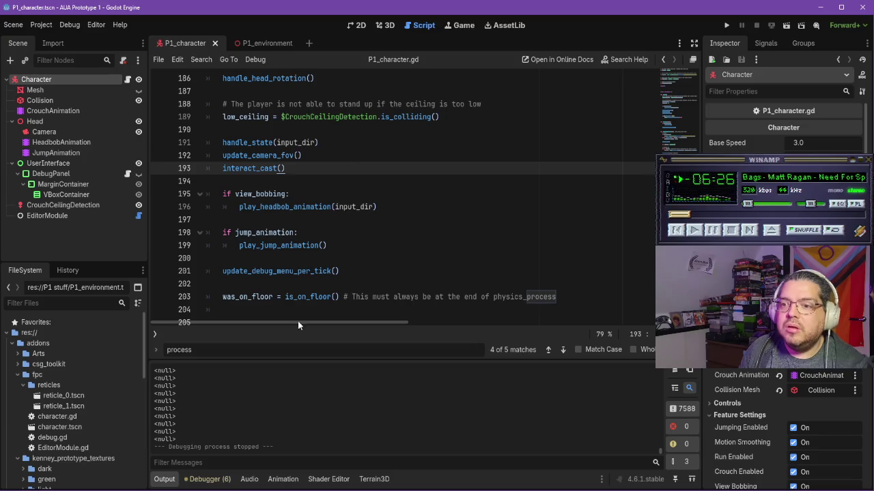
key("alt+Tab")
left_click(404, 288)
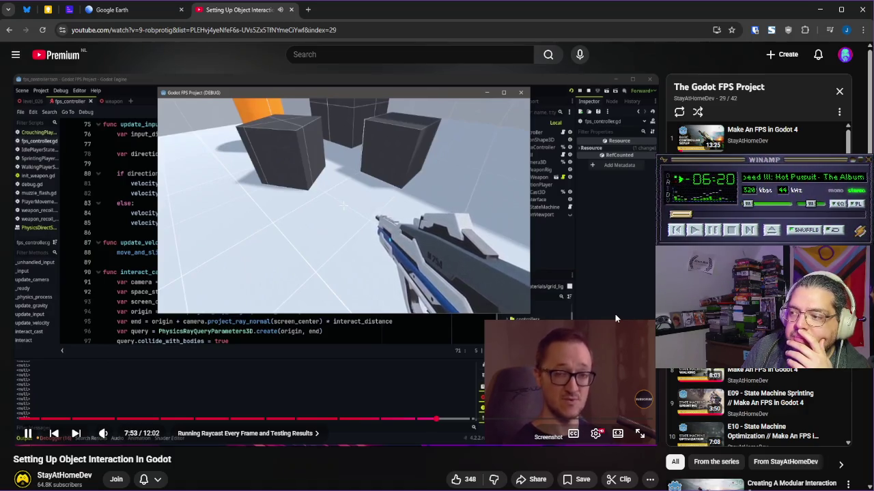
Step: Watch the tutorial at 2x speed, pause at the project settings, and switch back toward the notes
scroll(757, 284, "down", 4)
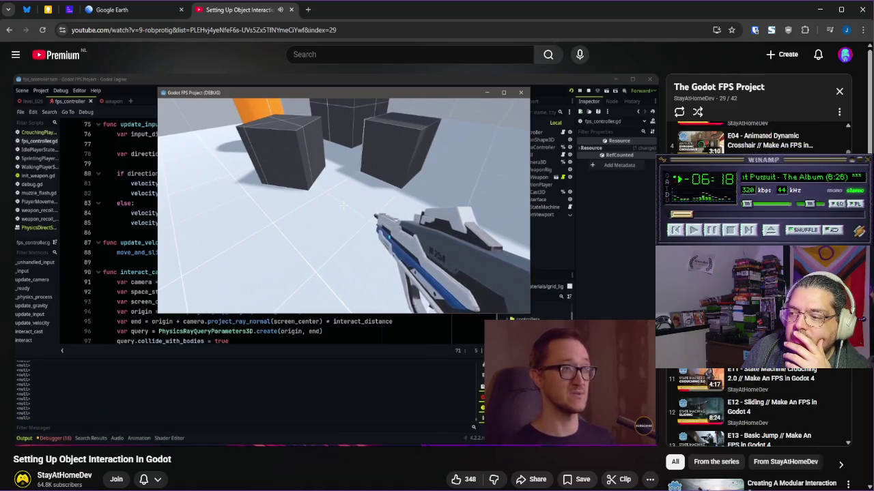
scroll(758, 410, "down", 10)
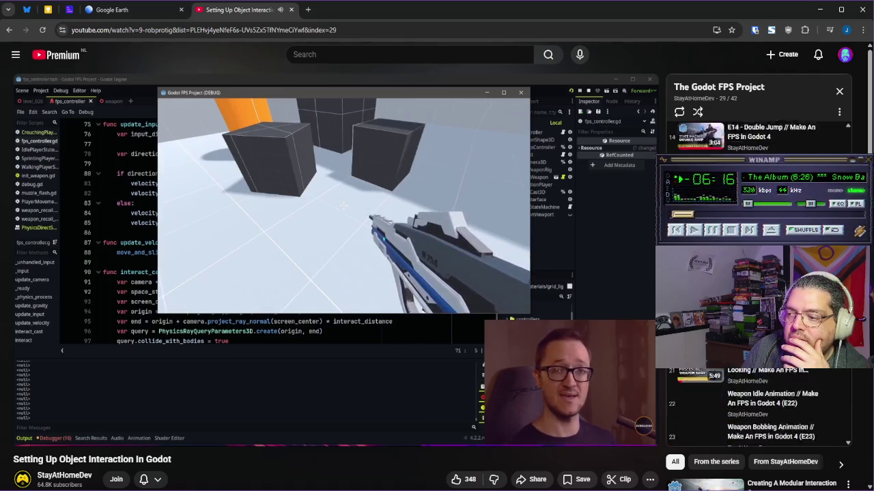
scroll(860, 375, "down", 6)
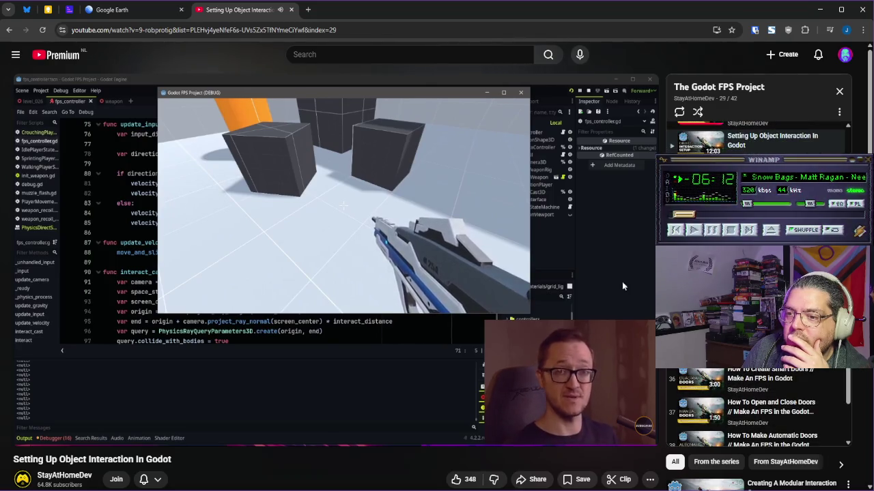
mouse_move(548, 316)
left_mouse_down()
mouse_move(496, 295)
mouse_move(384, 296)
left_mouse_up()
left_click(380, 283)
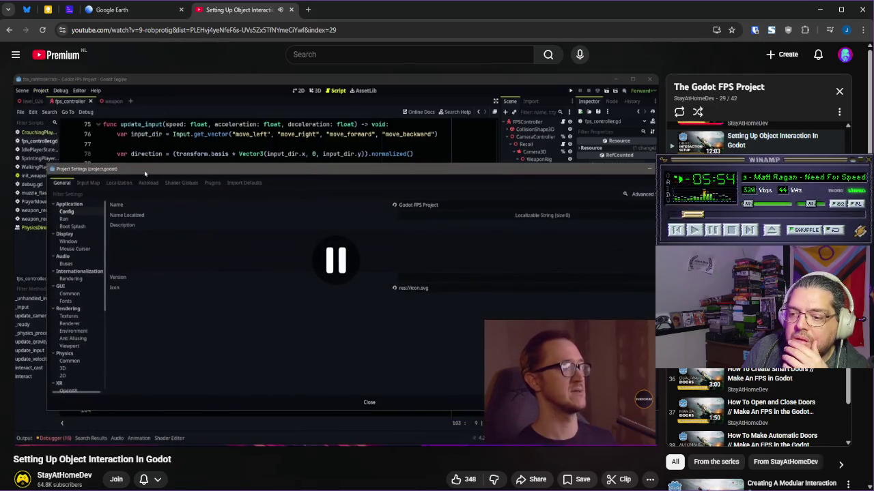
key("alt+Tab")
key("alt+Tab")
scroll(100, 296, "down", 3)
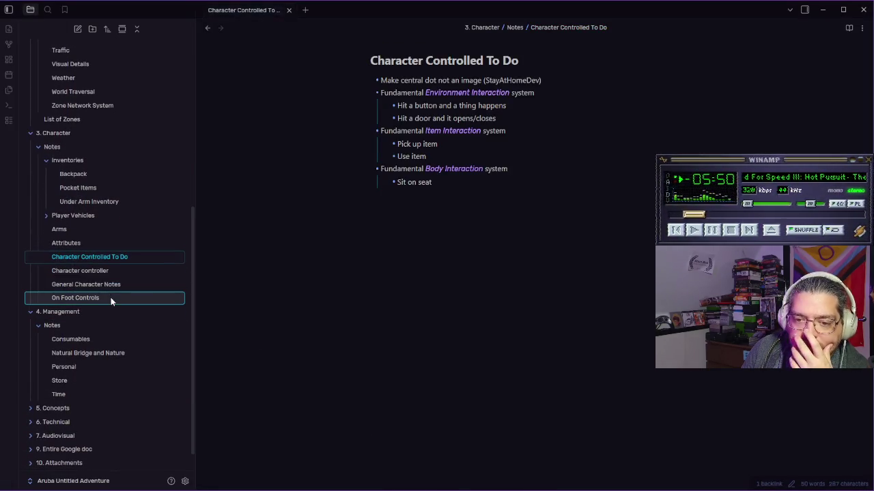
Step: Open the On Foot Controls note and compare its bindings table against a brief tutorial playback
left_click(110, 298)
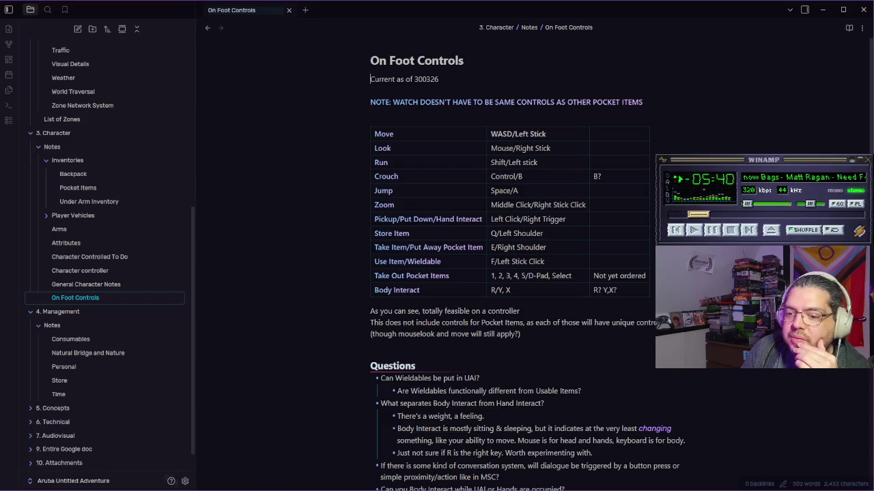
key("alt+Tab")
left_click(392, 292)
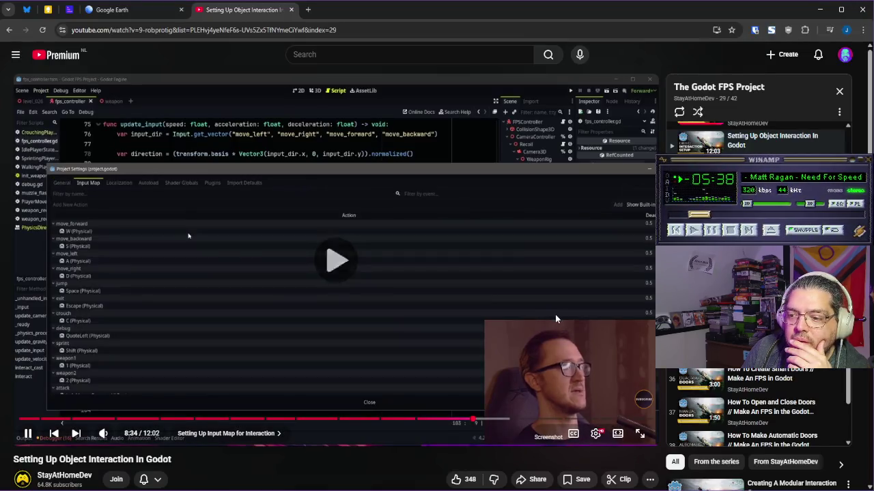
left_click(556, 304)
key("alt+Tab")
Step: In Prototype 1 To Do, rework the forward & backward tilt task, unchecking it and marking it with '?'
scroll(119, 182, "up", 10)
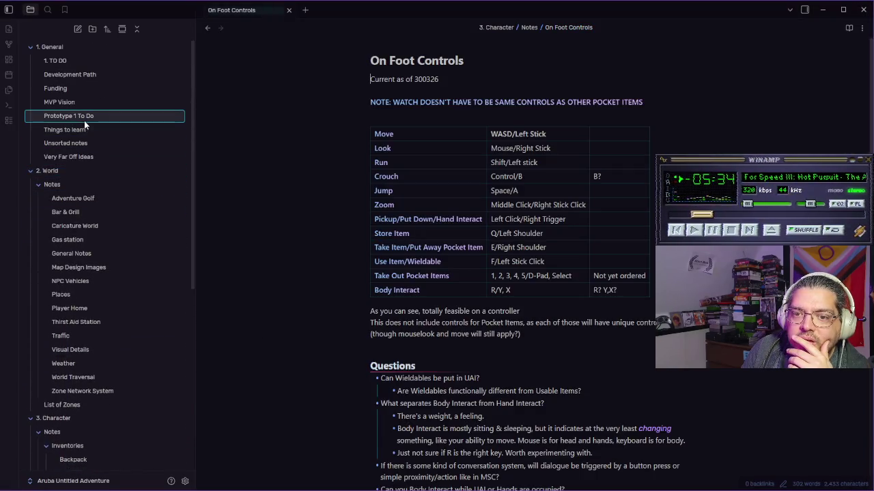
left_click(75, 117)
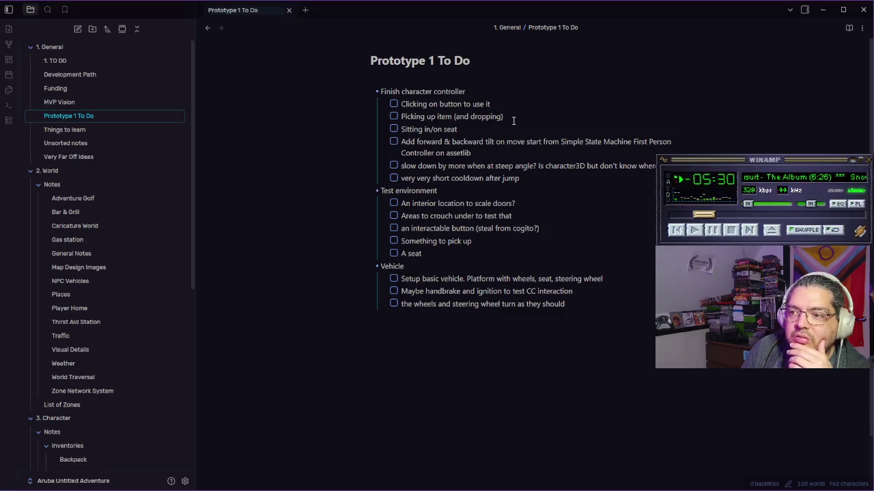
triple_click(482, 153)
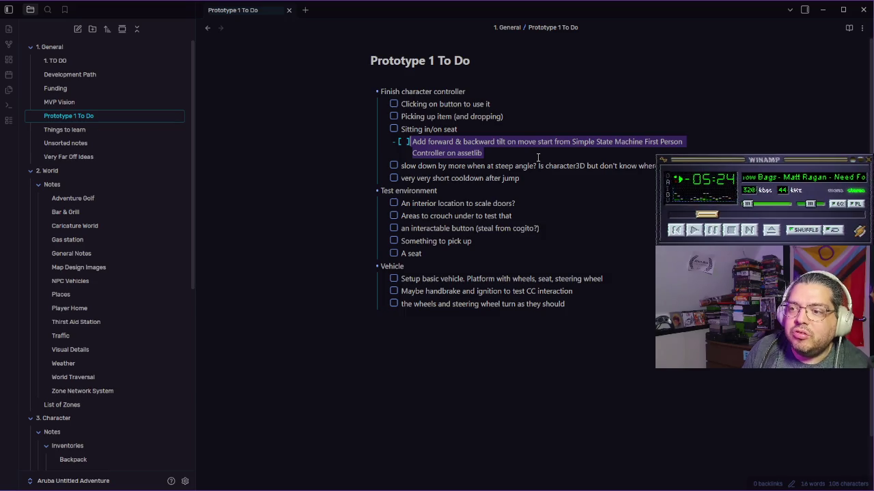
key("ctrl+i")
key("BackSpace")
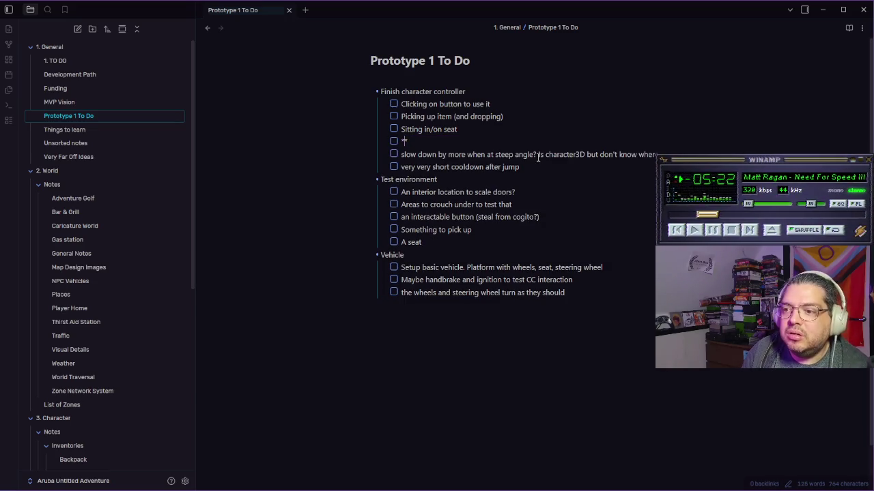
key("ctrl+z")
key("ctrl+z")
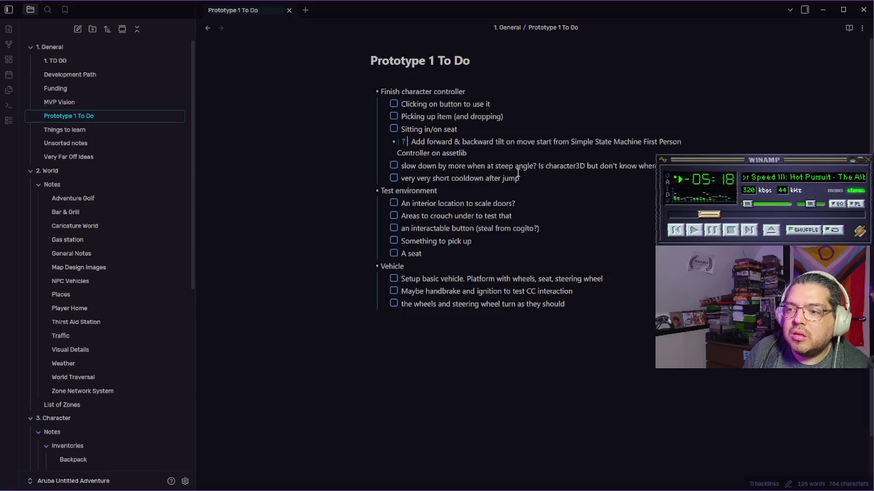
key("Home")
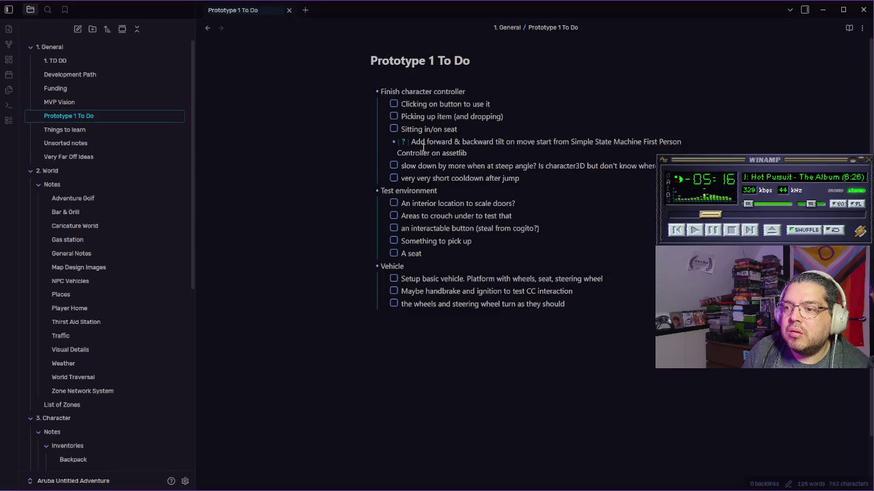
key("BackSpace")
key("BackSpace")
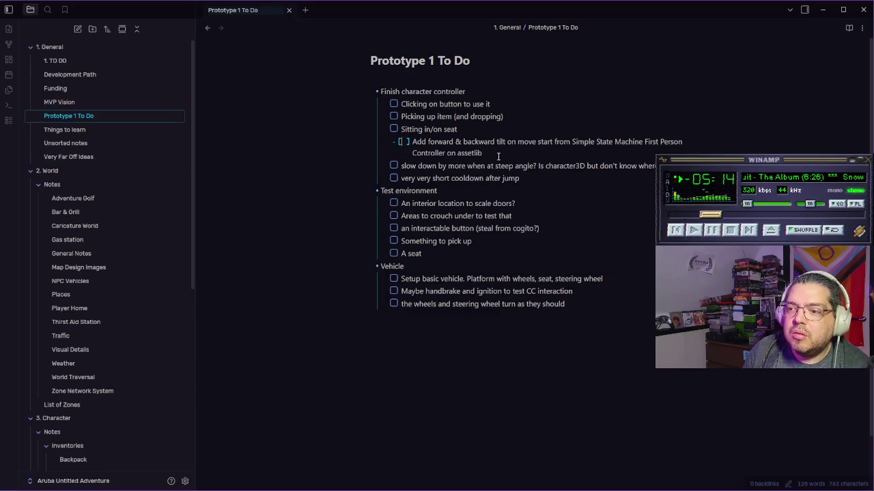
type("?")
key("End")
left_click(394, 142)
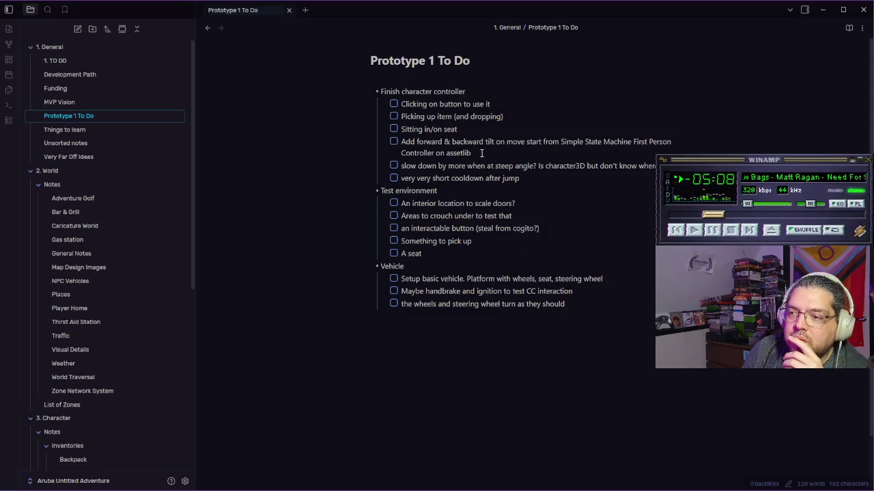
type("?")
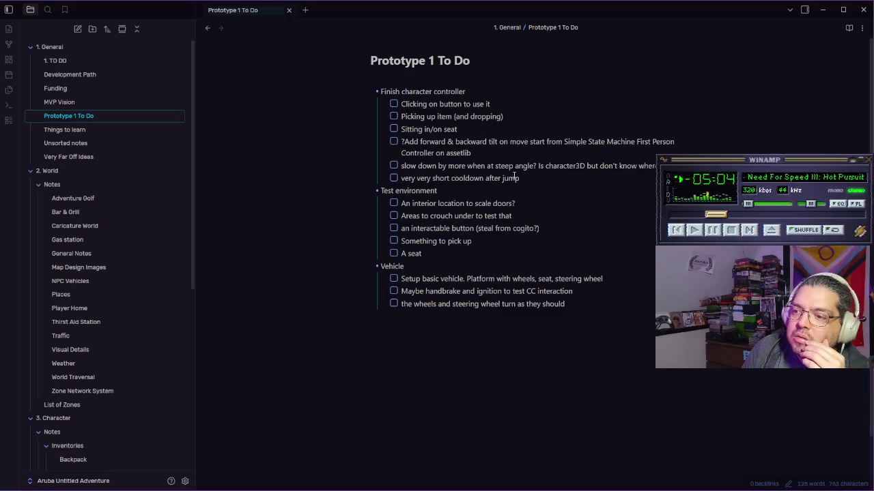
Step: Delete the obsolete 'slow down by more' task and remove ' (steal from cogito?)' from the interactable button item
left_click(403, 167)
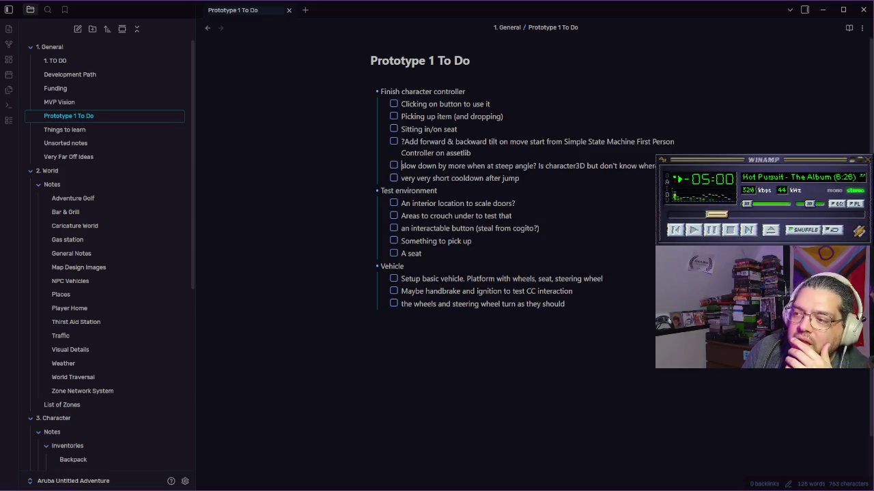
key("shift+End")
key("BackSpace")
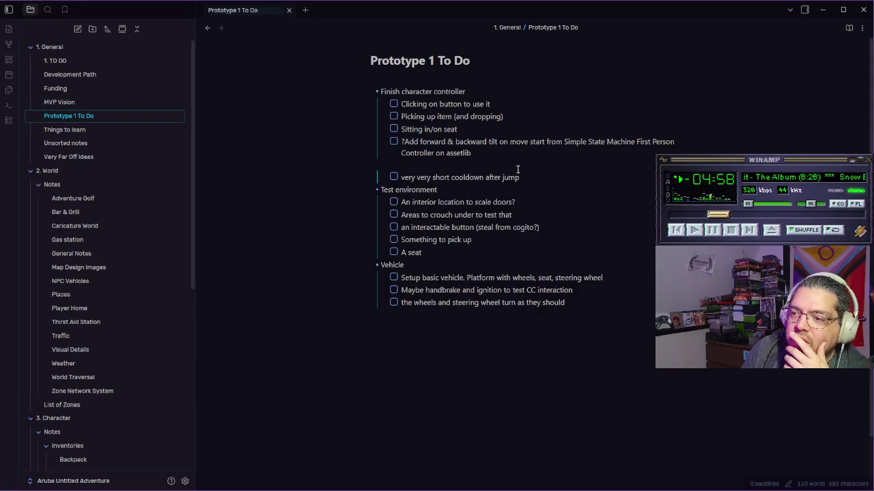
key("BackSpace")
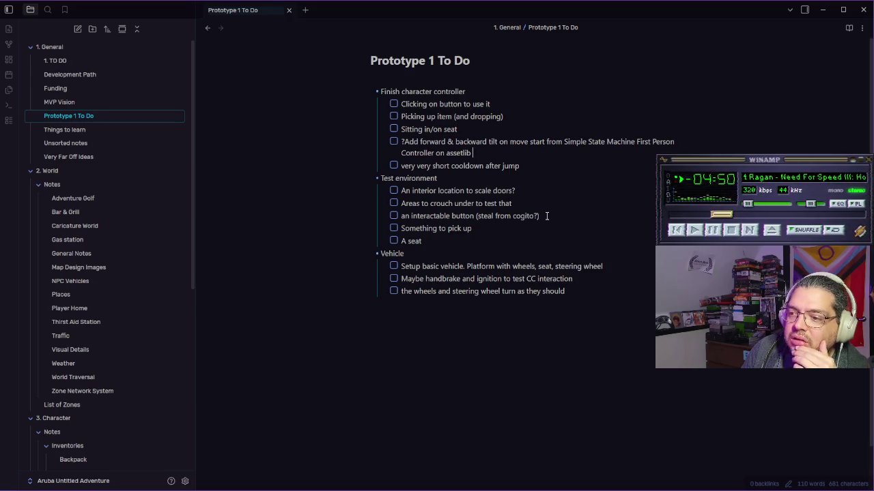
left_click_drag(546, 217, 475, 216)
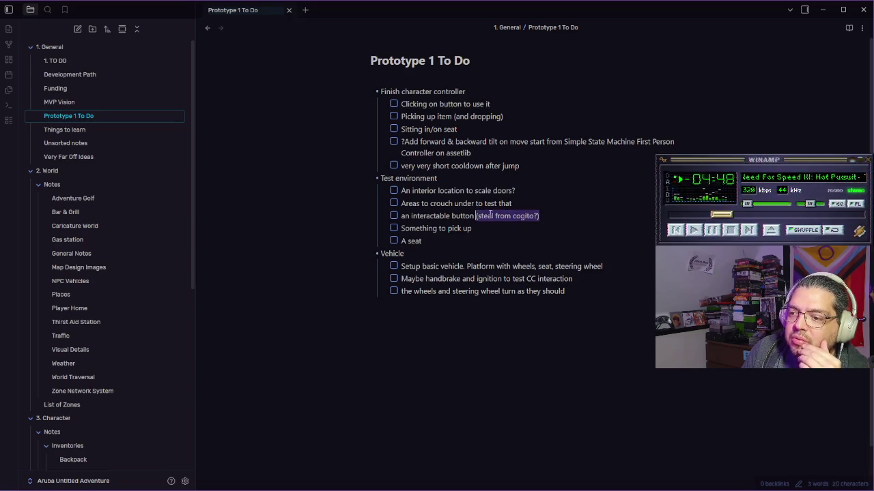
key("BackSpace")
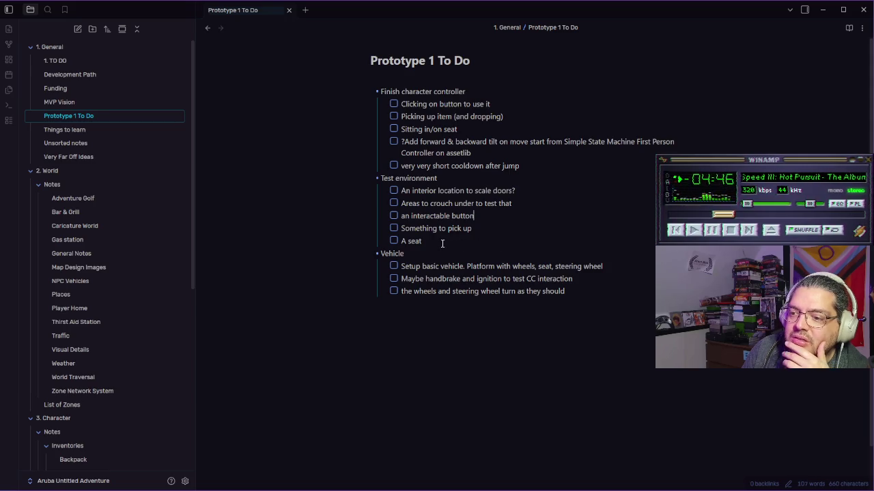
key("alt+Tab")
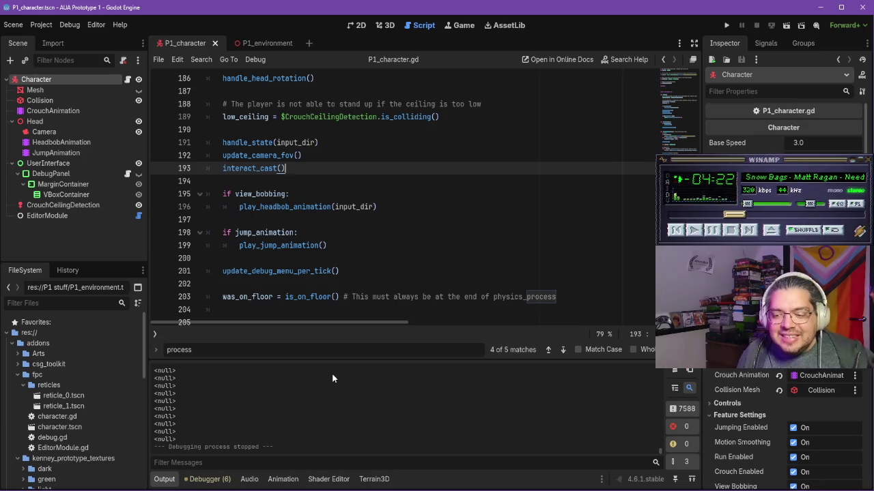
Step: Switch back to the to-do note
key("alt+Tab")
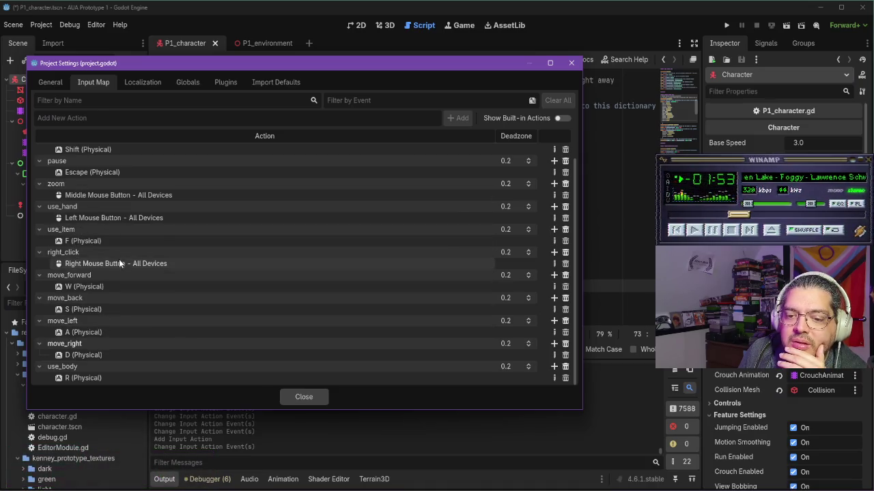
Step: Add a new store_pocket input action to the Input Map
scroll(119, 260, "up", 2)
left_click(85, 117)
type("store_pocket")
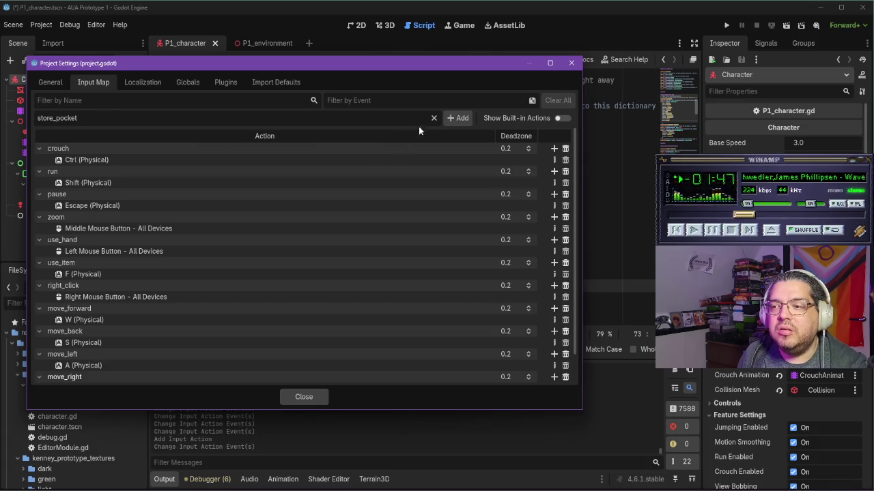
left_click(457, 118)
left_click(84, 119)
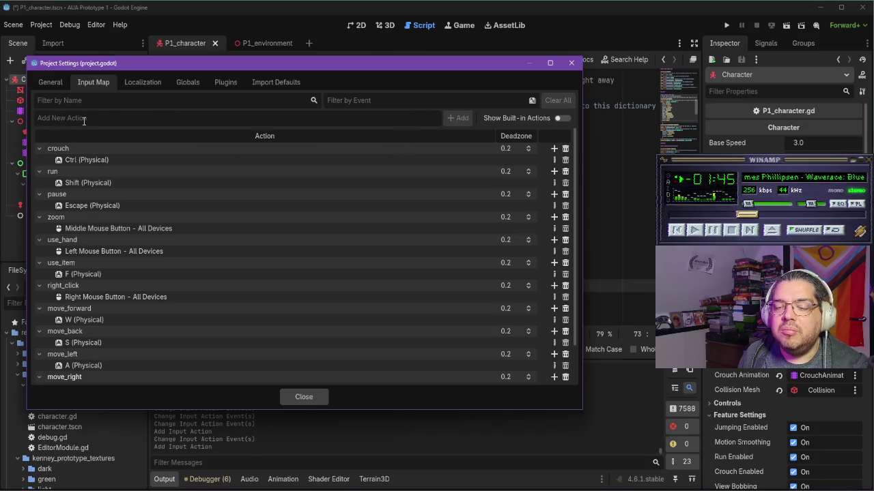
Step: Rename store_pocket to store_item and add a take_item action
scroll(273, 270, "down", 3)
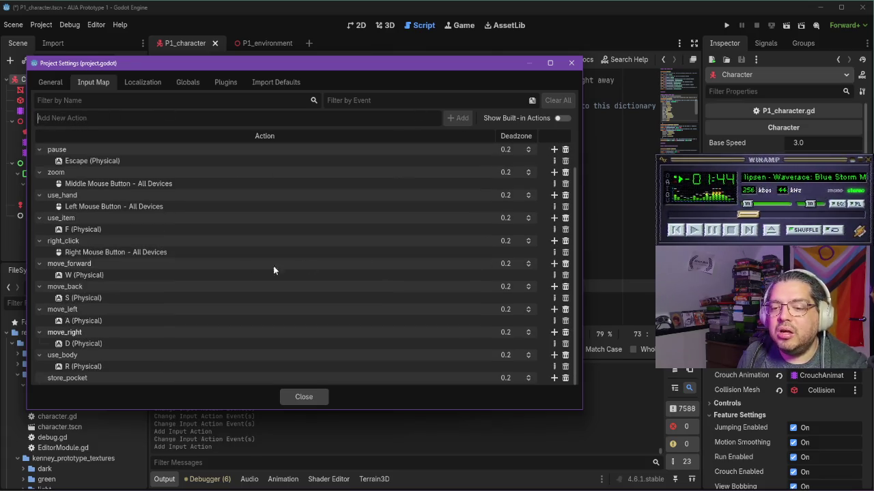
double_click(89, 378)
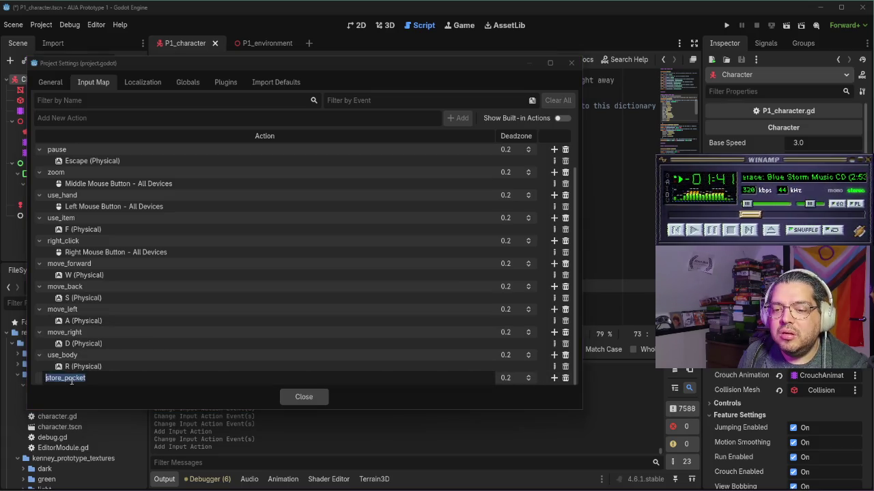
left_click(140, 376)
key("BackSpace")
key("BackSpace")
key("BackSpace")
type("item")
key("Return")
type("take_item")
key("Return")
Step: Bind the Q key to the store_item action
double_click(118, 368)
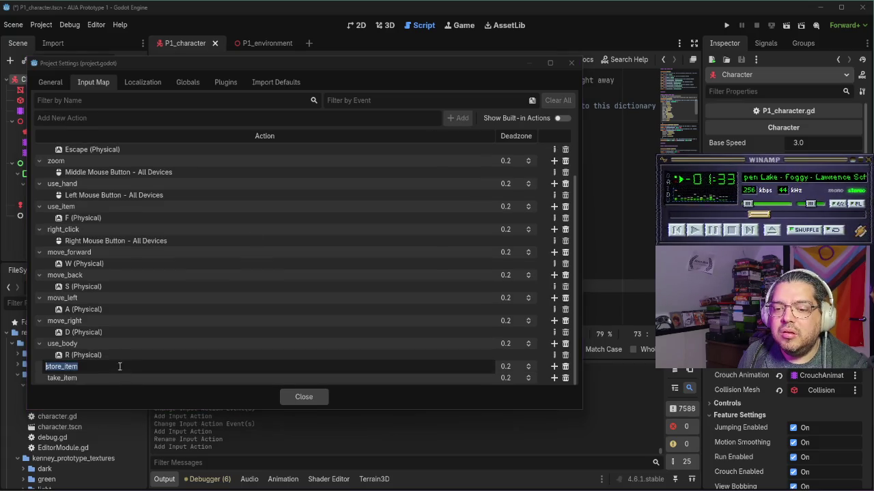
left_click(525, 388)
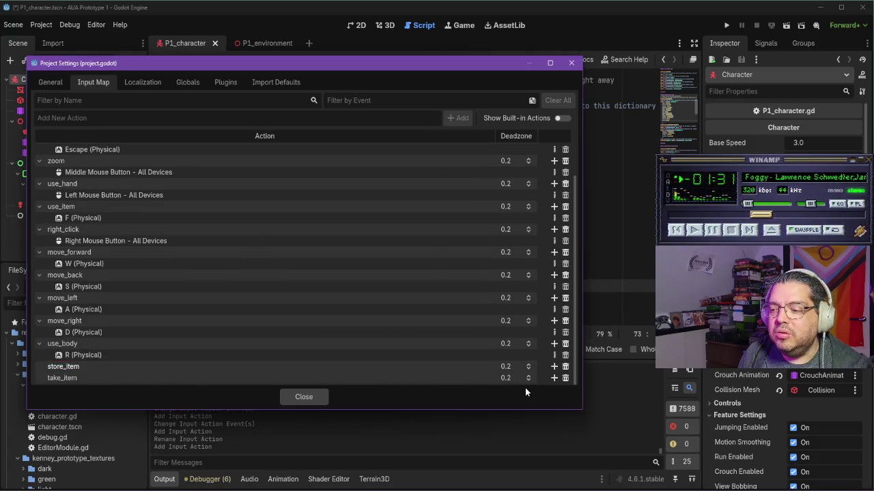
double_click(458, 368)
left_click(537, 363)
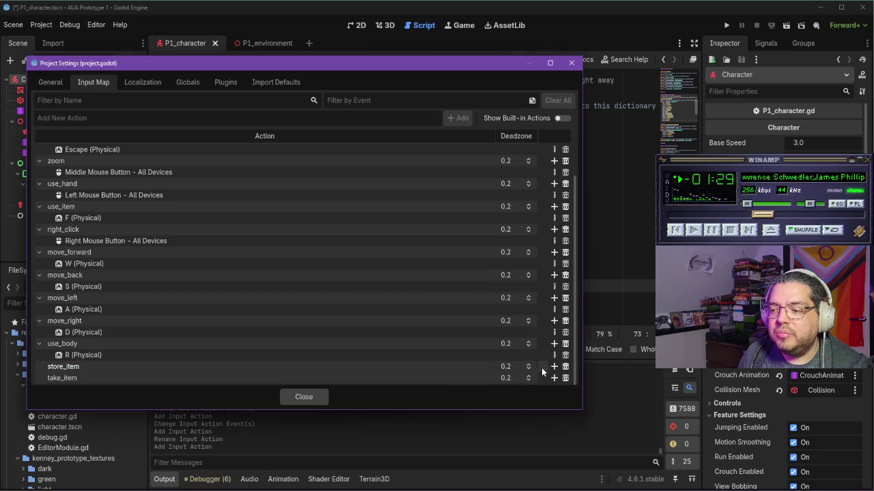
left_click(553, 366)
key("q")
left_click(225, 340)
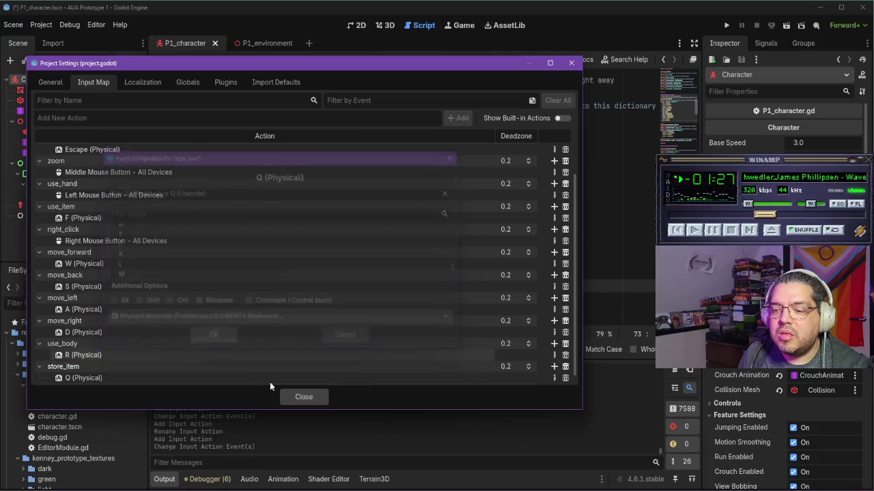
Step: In the On Foot Controls note, edit the Store Item cell, removing a trailing asterisk
key("alt+Tab")
left_click(426, 235)
key("BackSpace")
key("BackSpace")
Step: Append '/Put away Pocket Item' to the Store Item cell and trim the other cell to 'Take Item'
type("/")
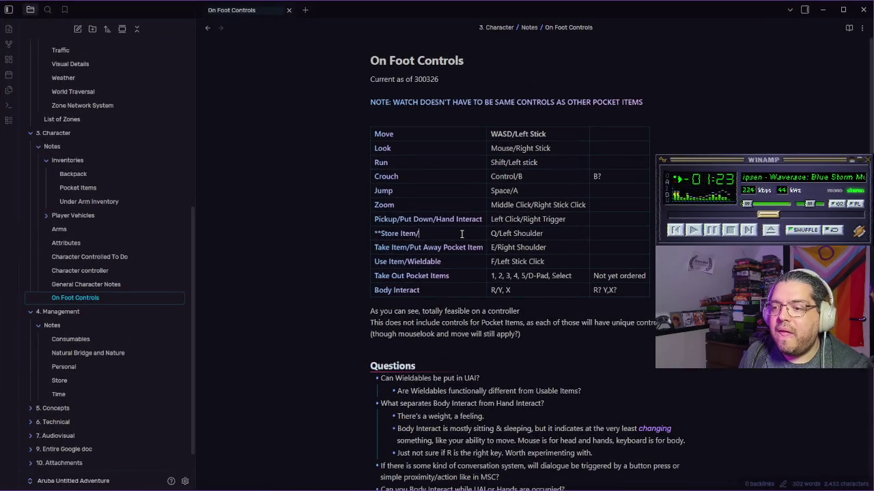
type("Put awa")
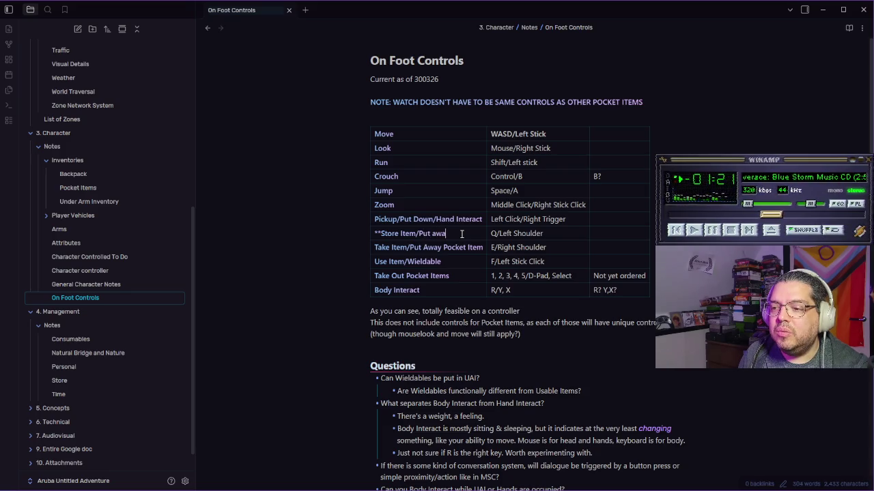
type("yPocket I")
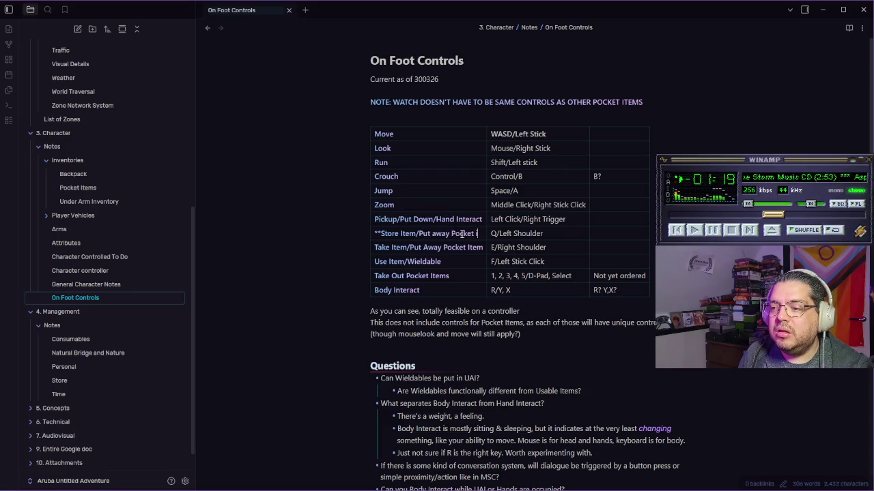
type("tem**")
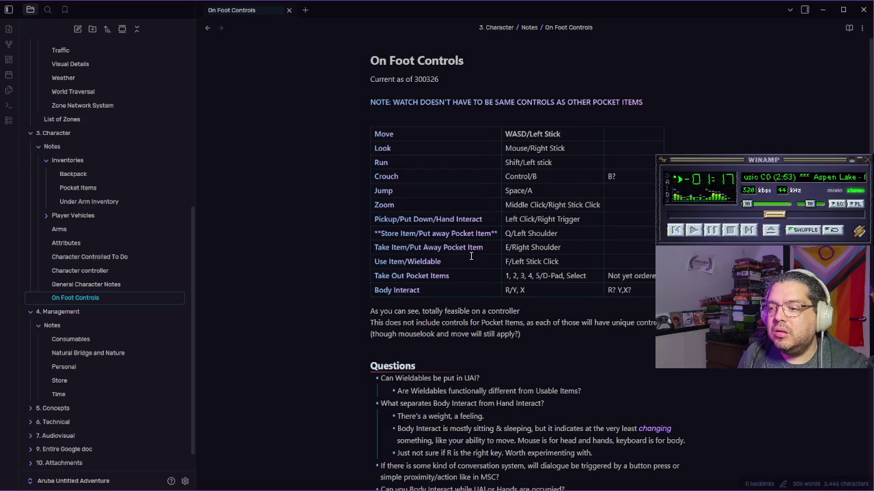
left_click(471, 258)
left_click_drag(484, 249, 435, 251)
key("BackSpace")
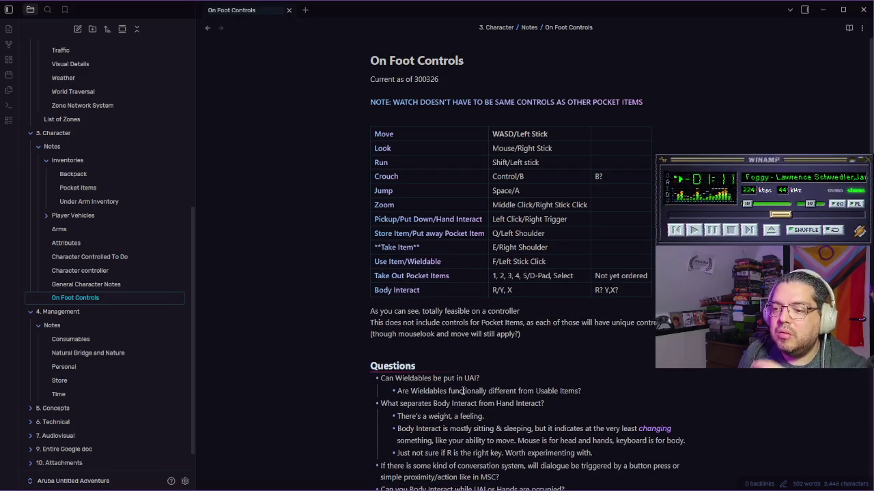
left_click(469, 255)
left_click(593, 248)
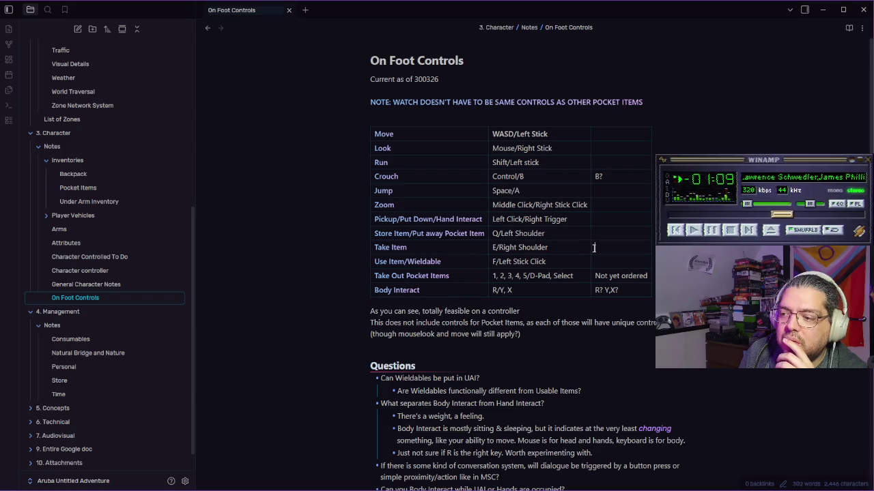
key("alt+Tab")
Step: Bind the E key to the take_item action
scroll(208, 348, "down", 1)
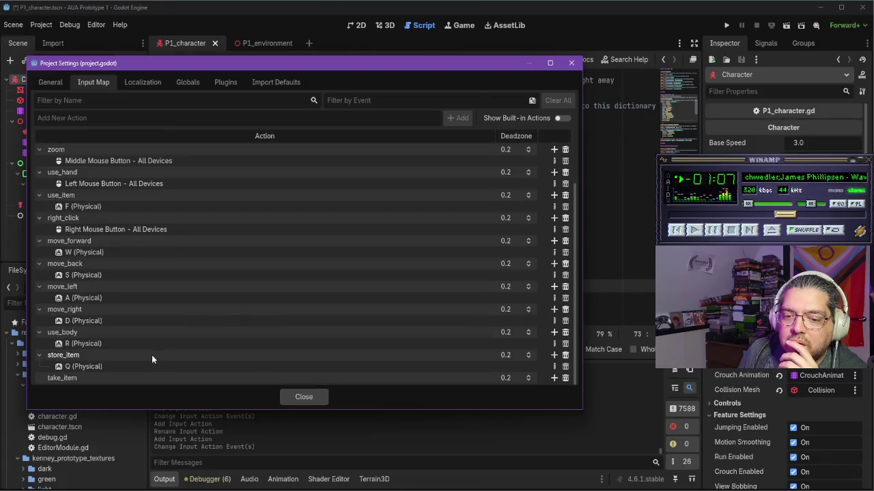
left_click(554, 377)
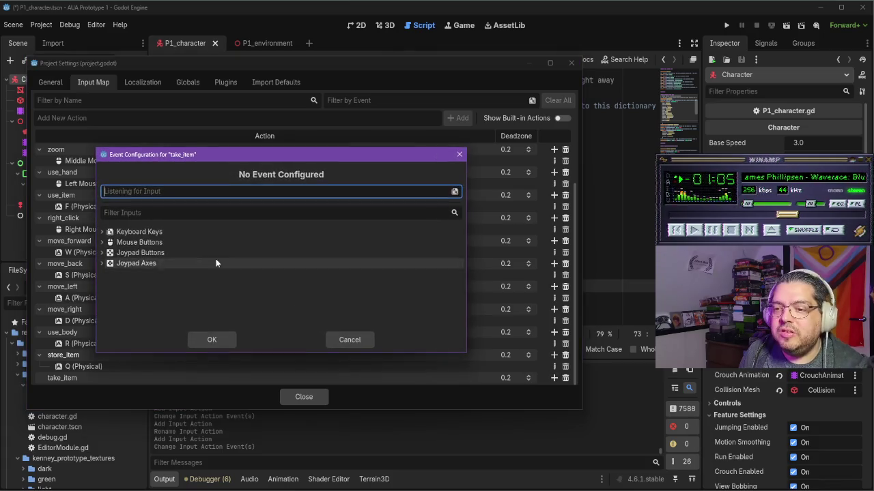
key("r")
key("e")
left_click(211, 340)
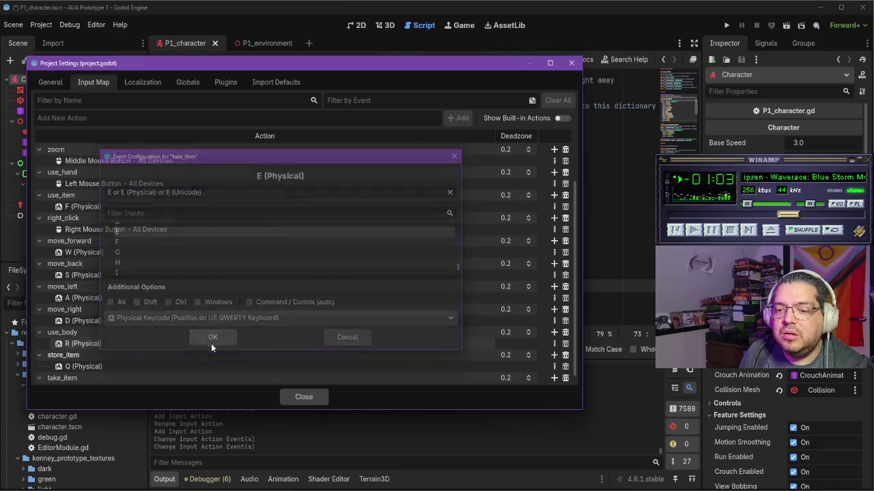
Step: Move the Project Settings window left and shrink it to reveal the script
scroll(144, 327, "up", 3)
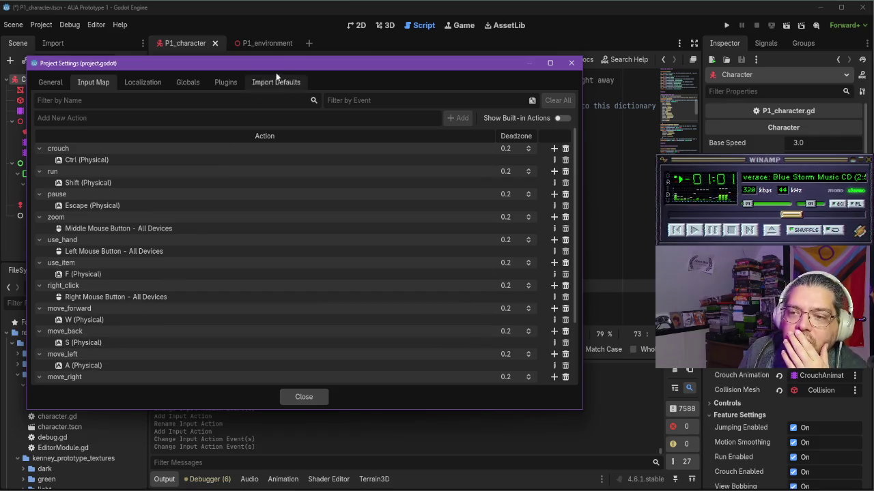
left_click_drag(305, 65, 0, 39)
left_click_drag(338, 199, 30, 203)
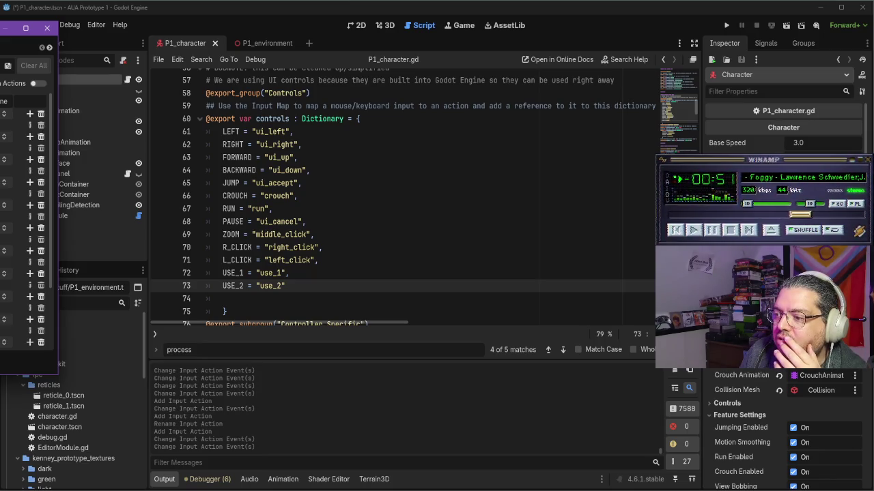
key("alt+Tab")
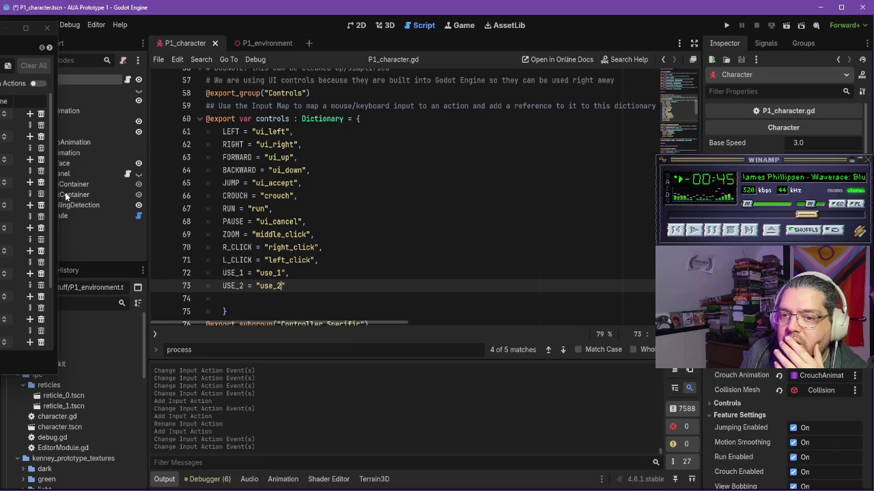
Step: Close Project Settings and scroll to the Controls dictionary's USE_1 and USE_2 entries
left_click(47, 28)
scroll(785, 307, "down", 5)
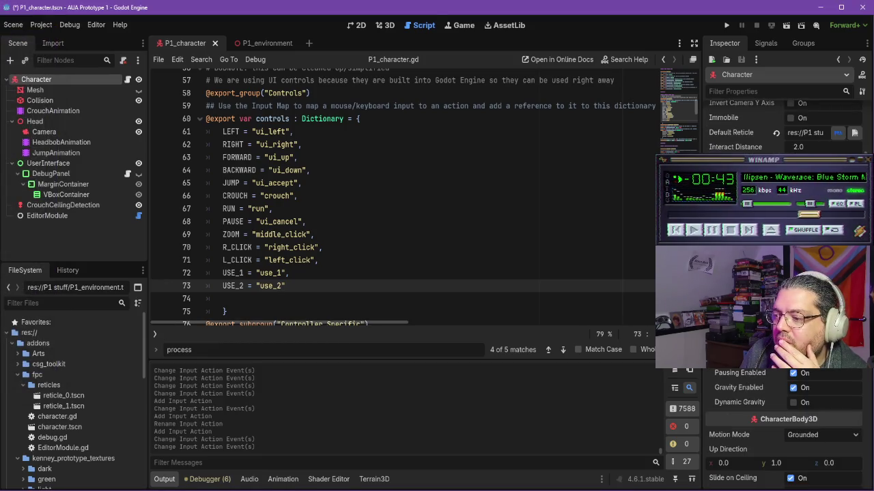
scroll(785, 428, "down", 5)
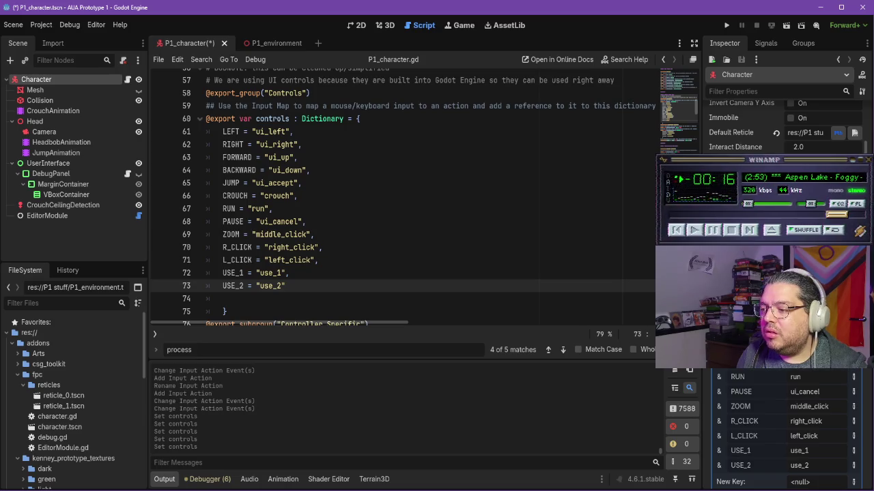
left_click(69, 25)
Step: Open the Input Map in Project Settings and enlarge the window
mouse_move(51, 25)
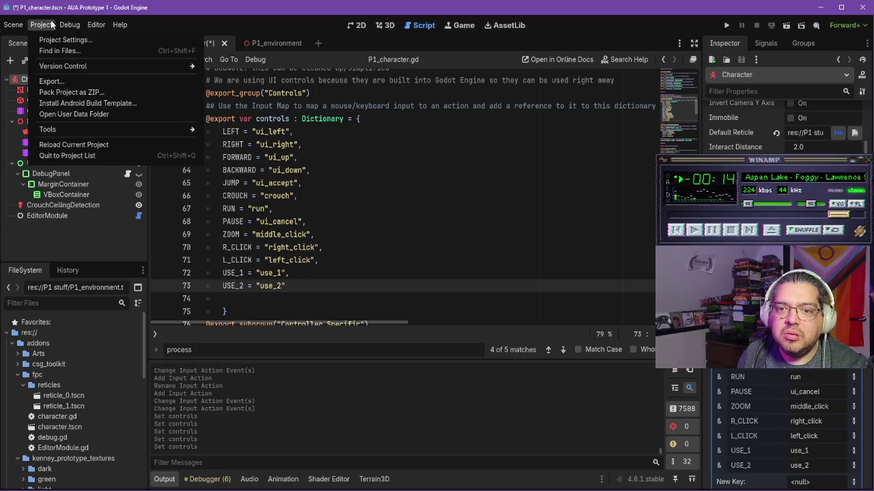
left_click(65, 39)
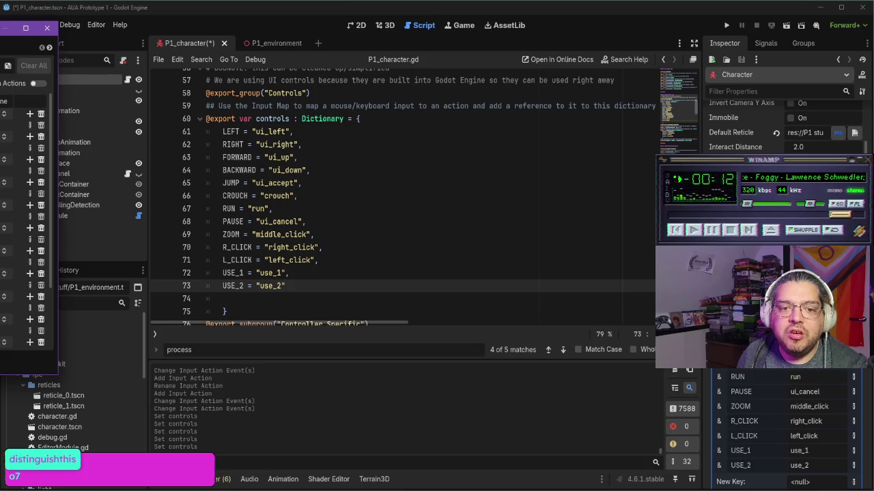
scroll(51, 184, "down", 1)
scroll(51, 185, "down", 2)
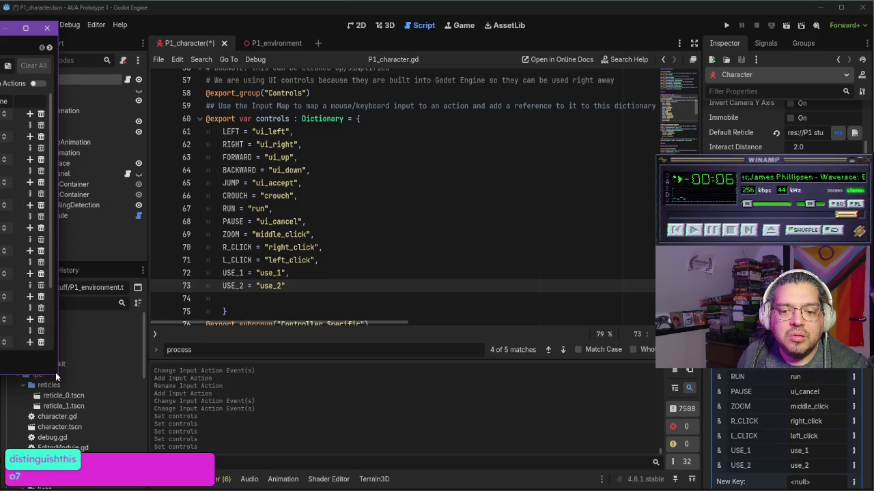
mouse_move(58, 375)
left_mouse_down()
mouse_move(136, 424)
mouse_move(211, 429)
mouse_move(246, 417)
left_mouse_up()
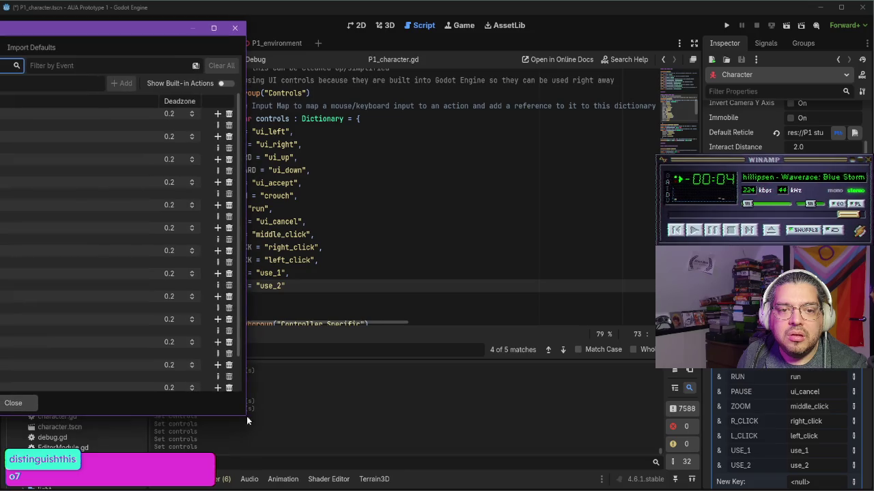
Step: Add a jump input action bound to Space, then close Project Settings
key("Tab")
type("u")
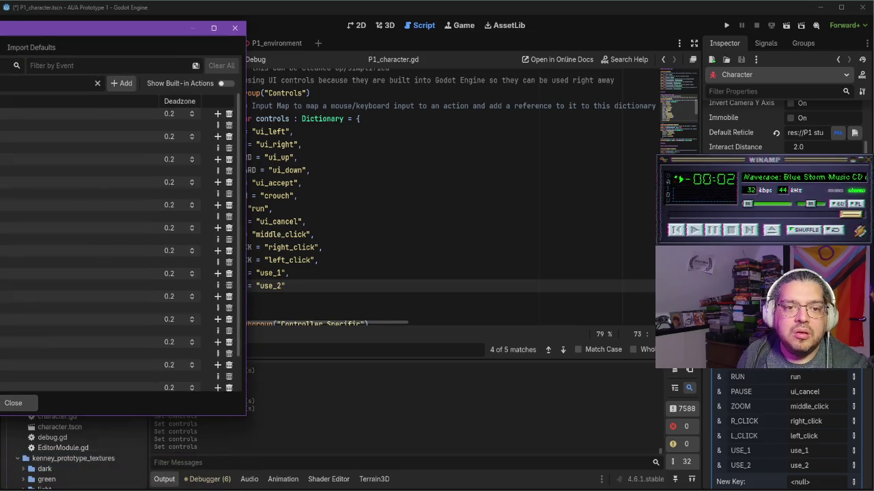
left_click(122, 83)
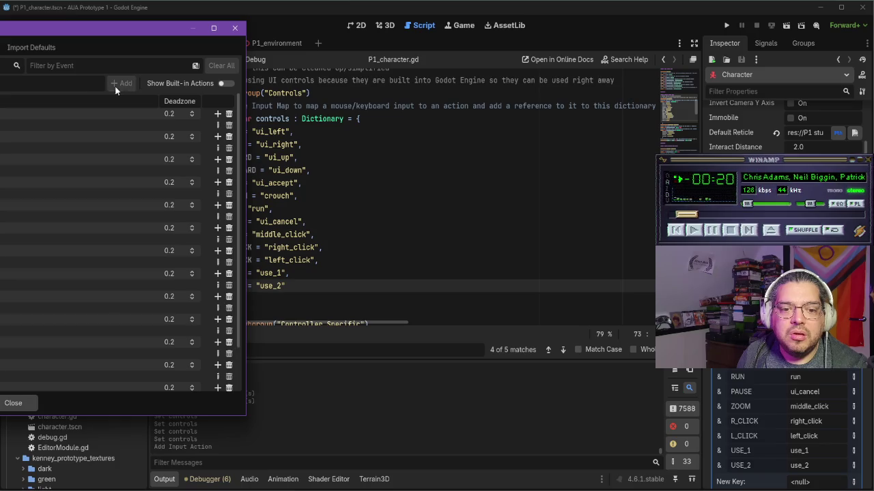
left_click(218, 384)
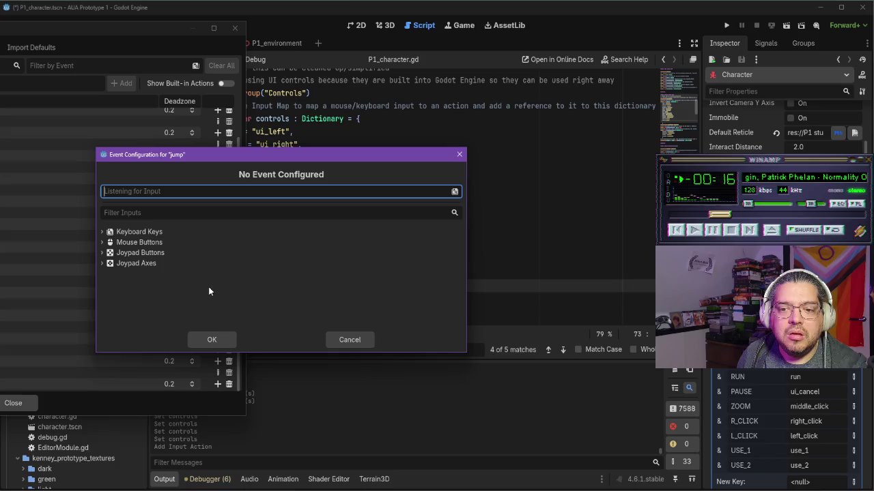
key("s")
key("space")
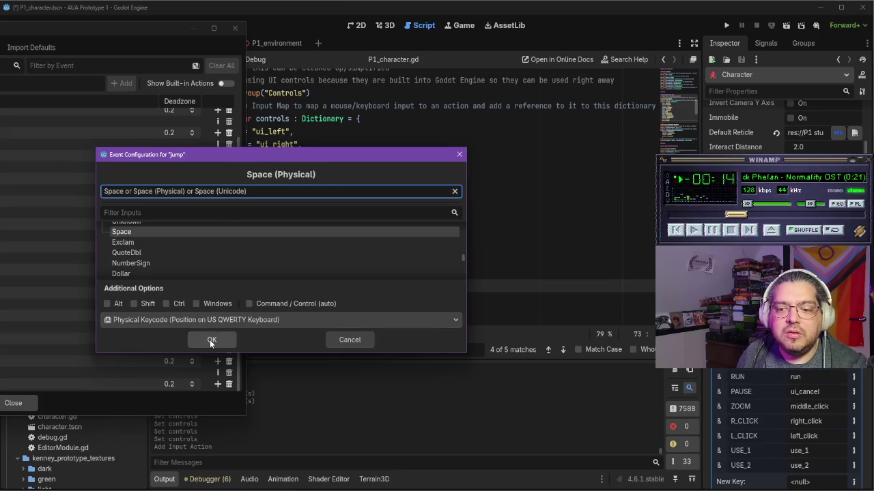
left_click(211, 340)
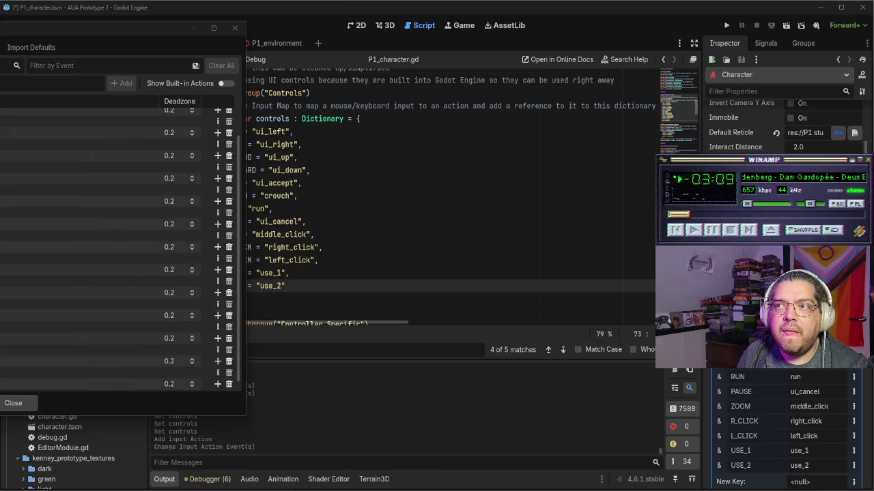
left_click(13, 403)
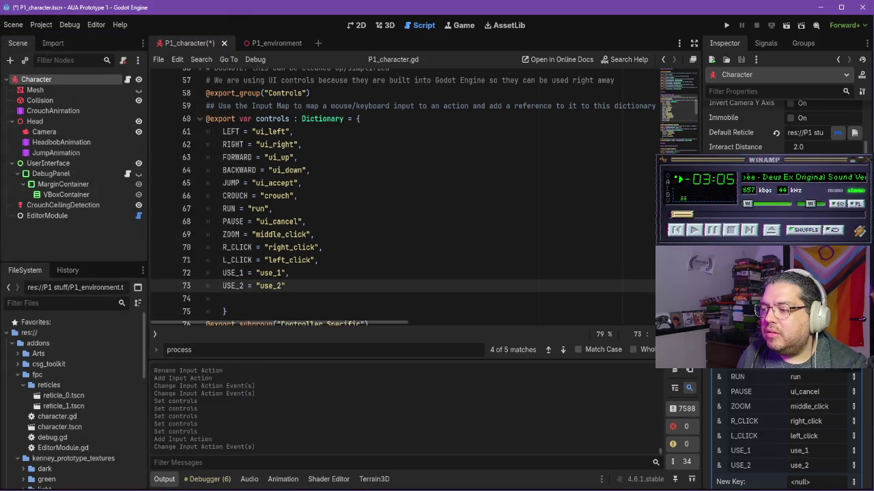
Step: Change the LEFT, RIGHT and FORWARD controls to move_left, move_right and move_forward
mouse_move(286, 131)
left_mouse_down()
mouse_move(246, 132)
mouse_move(256, 131)
left_mouse_up()
left_click(303, 132)
type("move_left")
key("Down")
key("BackSpace")
key("BackSpace")
key("BackSpace")
type("move_")
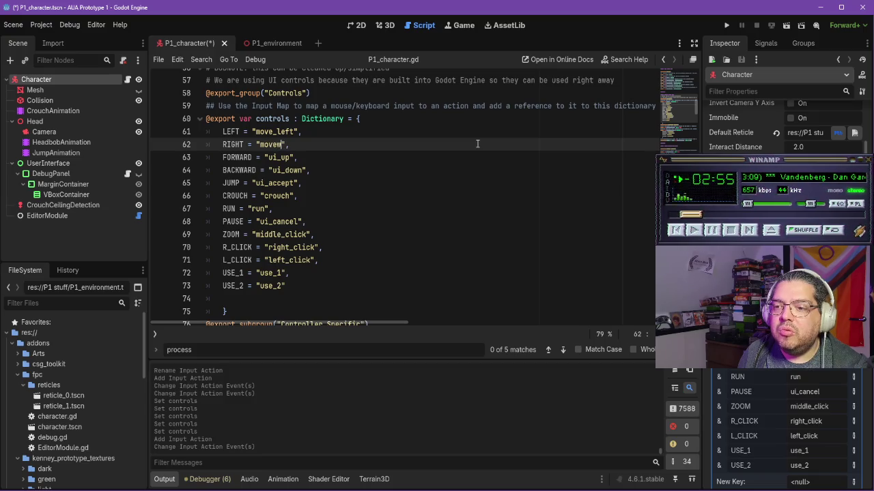
type("_right")
key("Down")
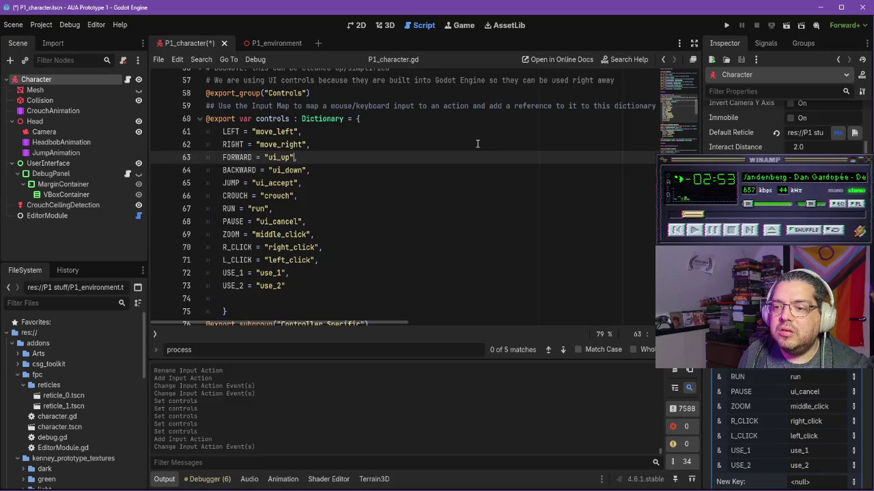
key("BackSpace")
key("BackSpace")
key("BackSpace")
type("move")
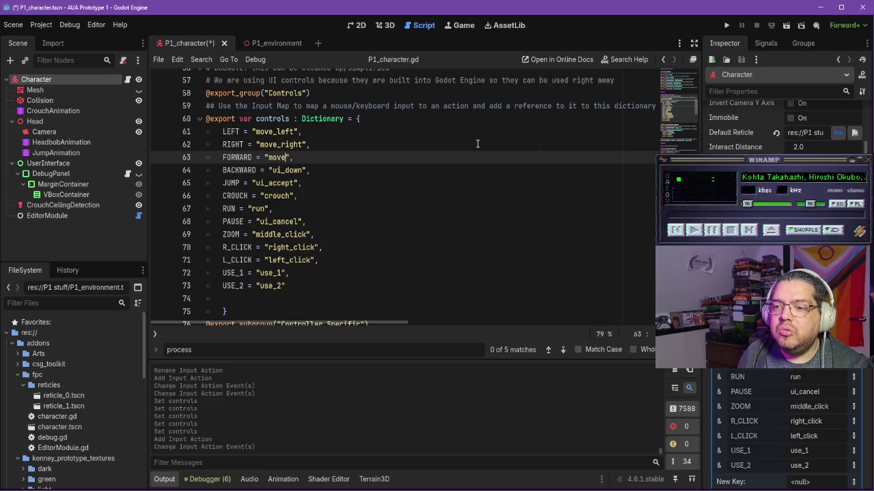
scroll(477, 144, "up", 1)
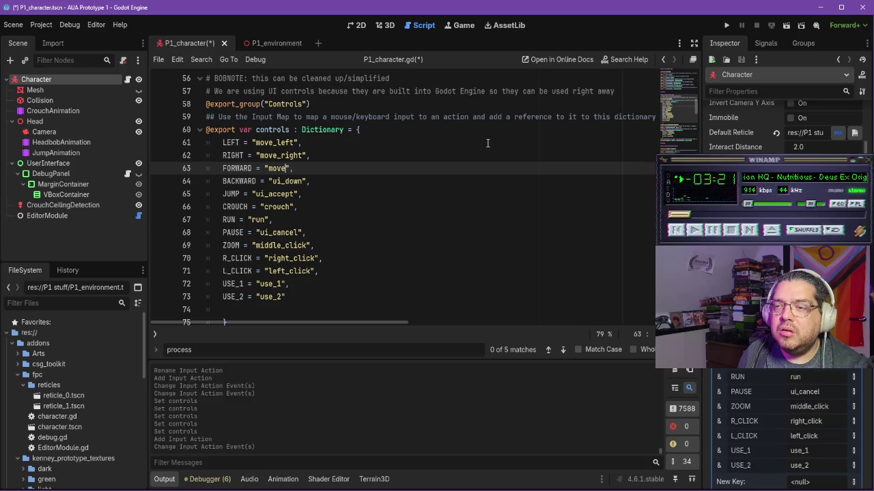
type("_forward")
Step: Change the BACKWARD, JUMP and ZOOM controls to move_back, jump and zoom
key("Down")
key("BackSpace")
key("BackSpace")
key("BackSpace")
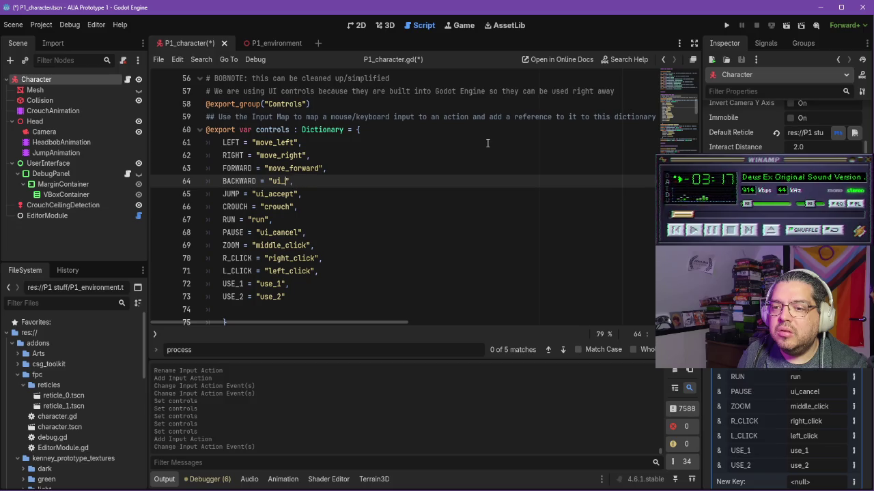
type("mo")
type("ve_b")
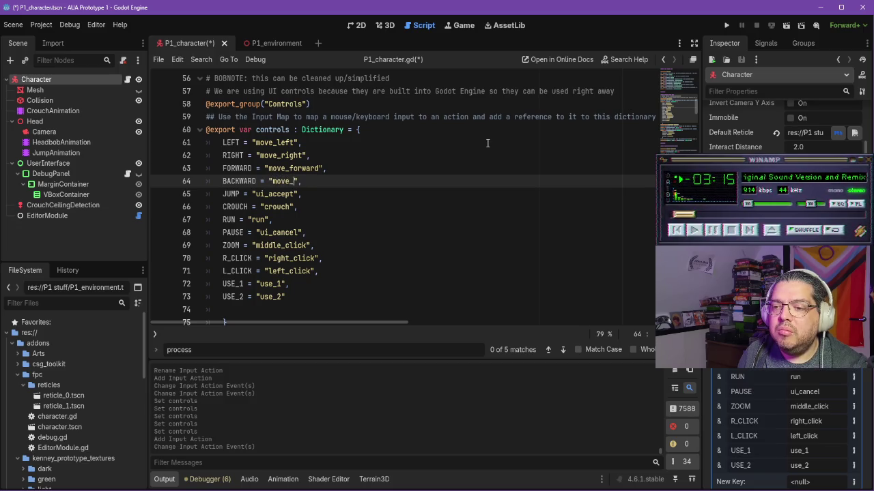
type("ac,k")
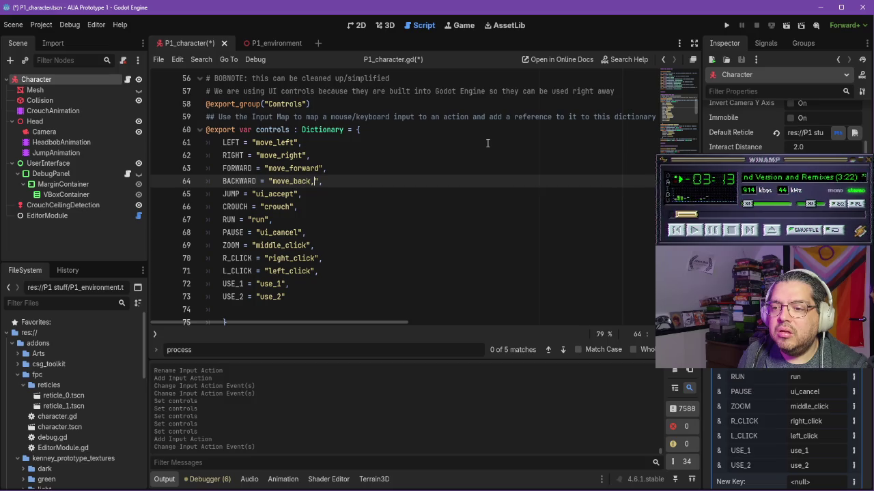
key("Down")
key("BackSpace")
key("BackSpace")
key("BackSpace")
key("BackSpace")
key("BackSpace")
key("BackSpace")
type("mp")
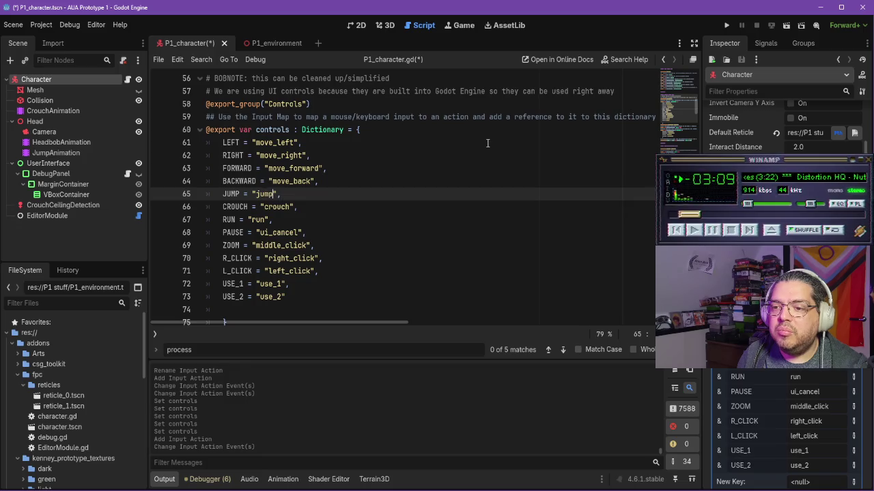
left_click(299, 233)
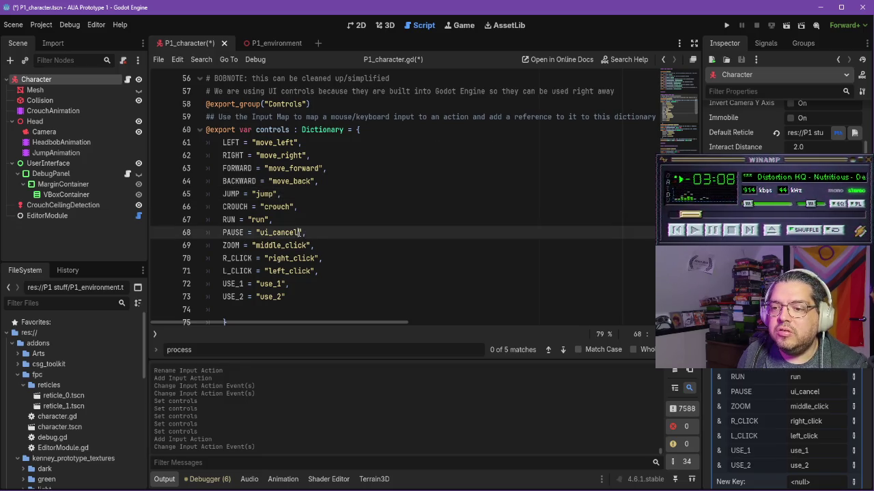
left_click(308, 246)
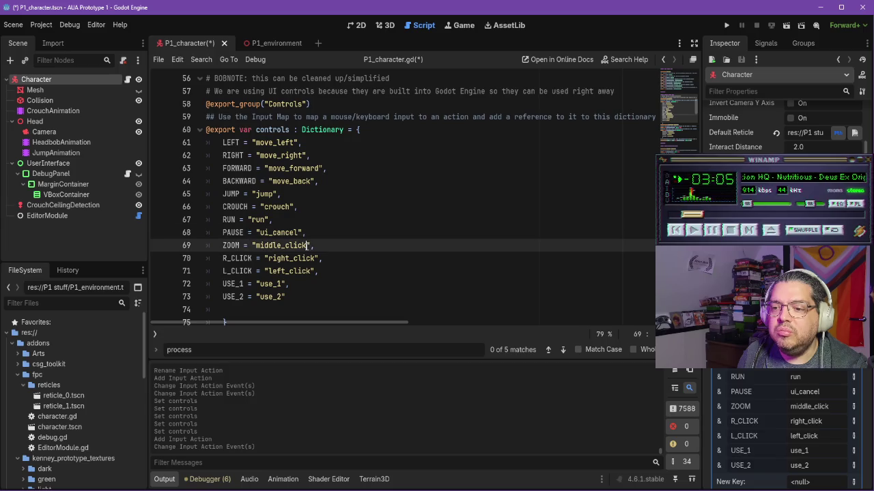
key("BackSpace")
key("BackSpace")
key("BackSpace")
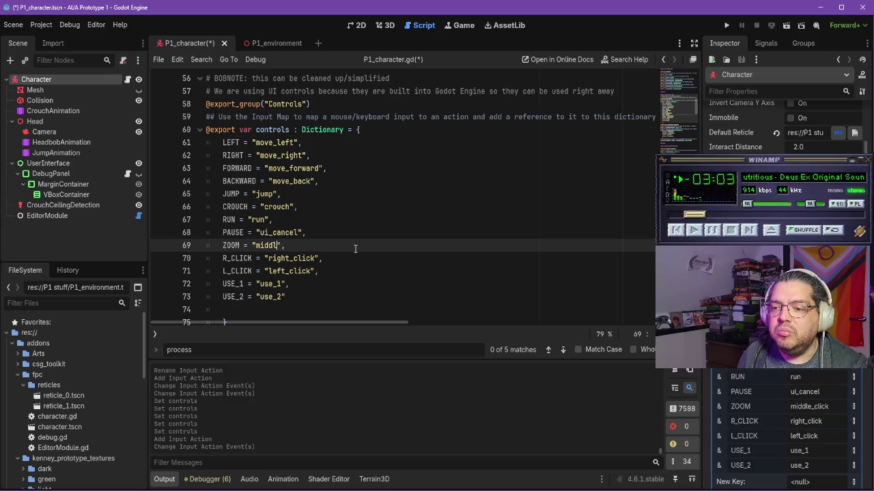
type("zoom")
left_click(328, 258)
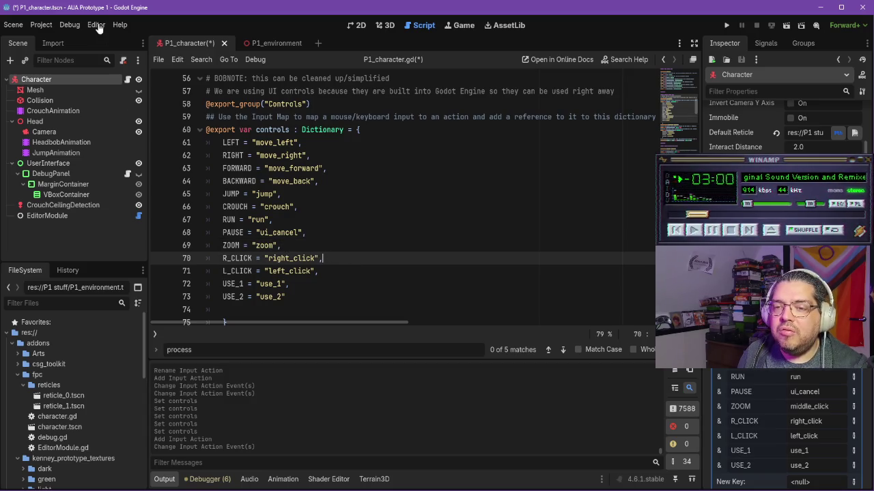
left_click(41, 25)
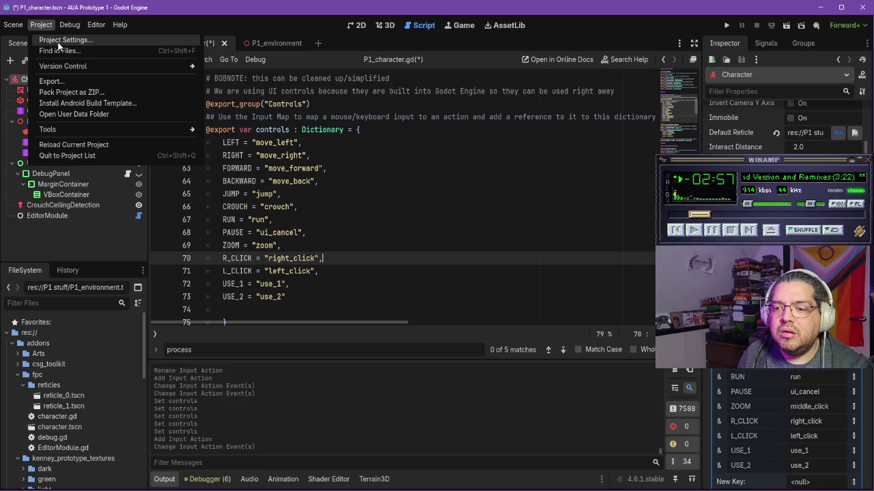
left_click(58, 41)
left_click_drag(151, 30, 85, 28)
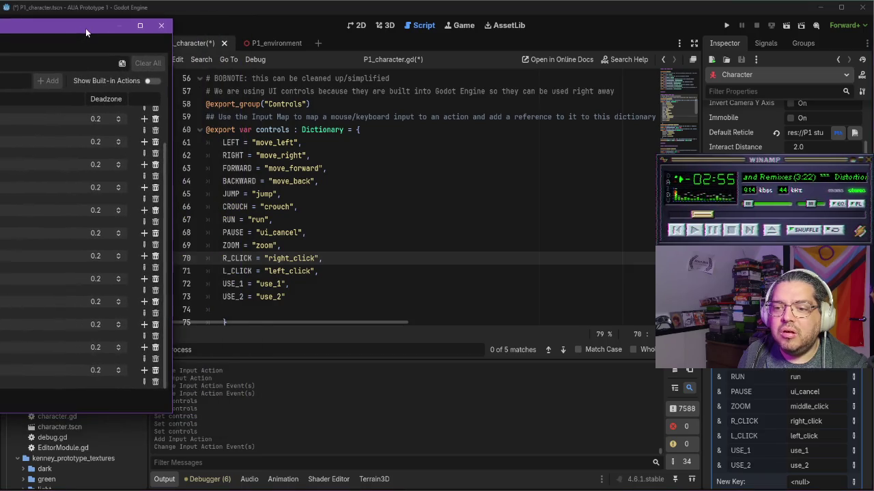
scroll(38, 182, "up", 1)
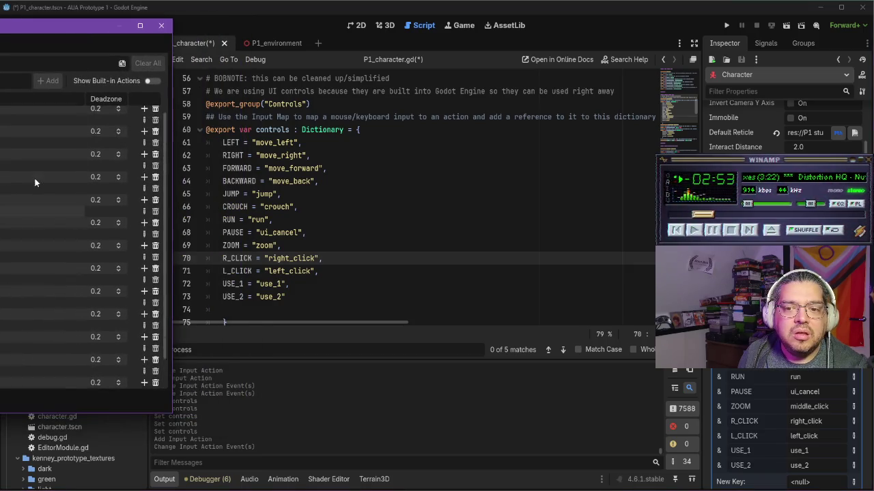
left_click(250, 257)
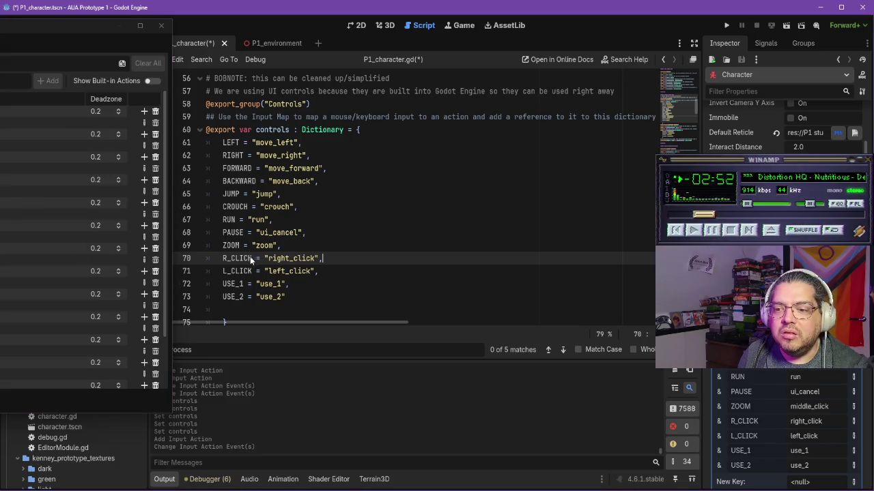
left_click_drag(255, 258, 223, 258)
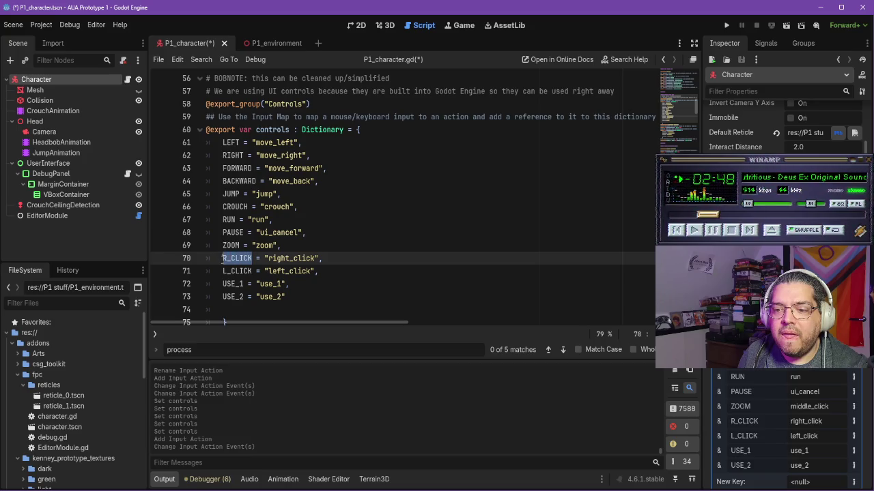
Step: Rename the R_CLICK control on line 70 to USE_HAND
key("ctrl+f")
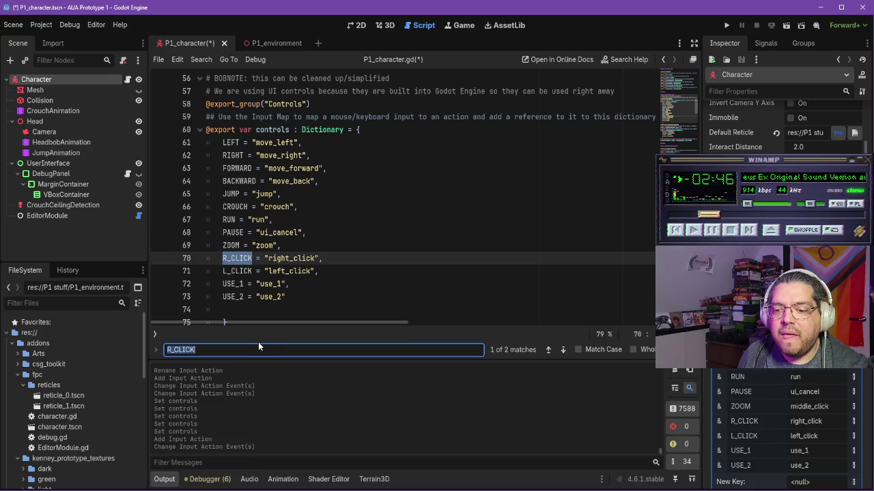
left_click(563, 349)
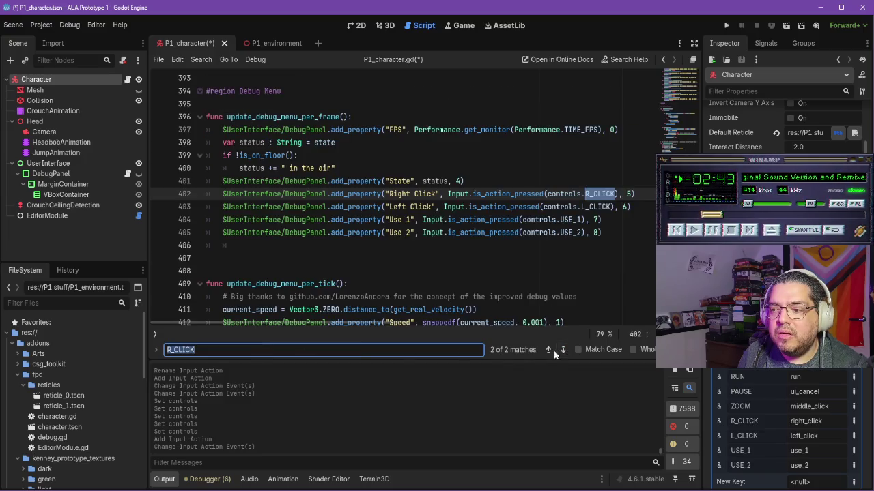
left_click(548, 350)
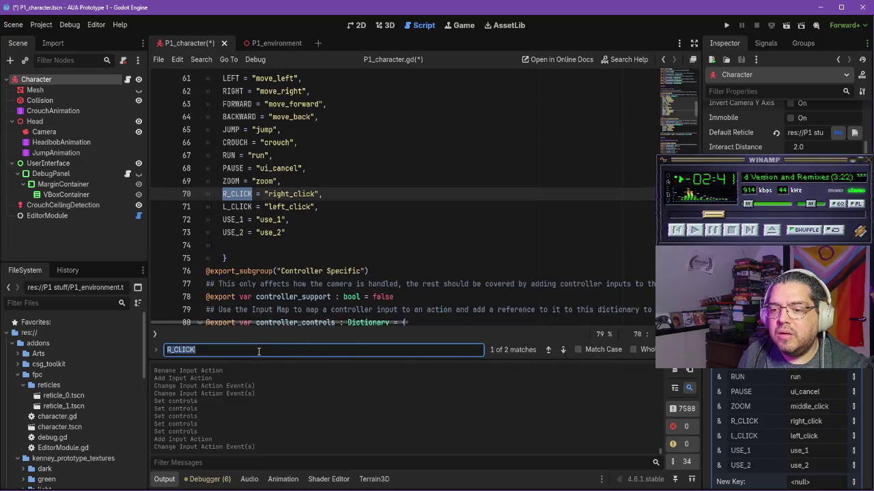
type("USE_")
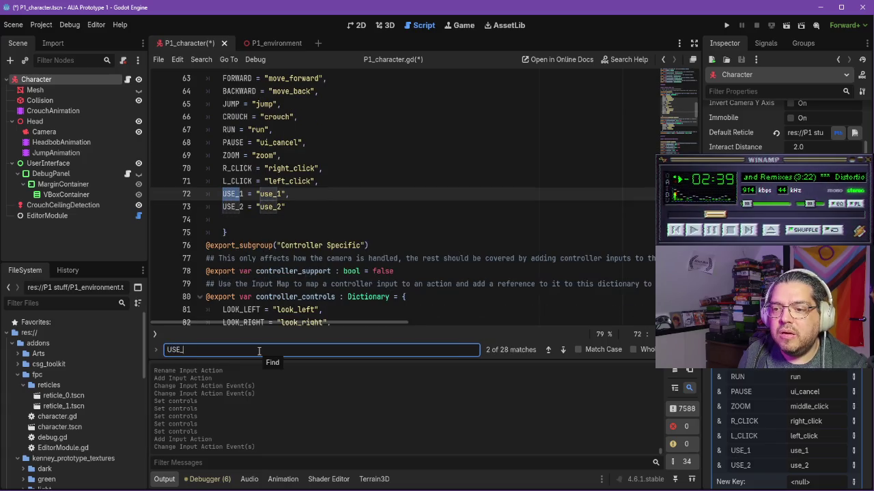
left_click_drag(252, 169, 219, 169)
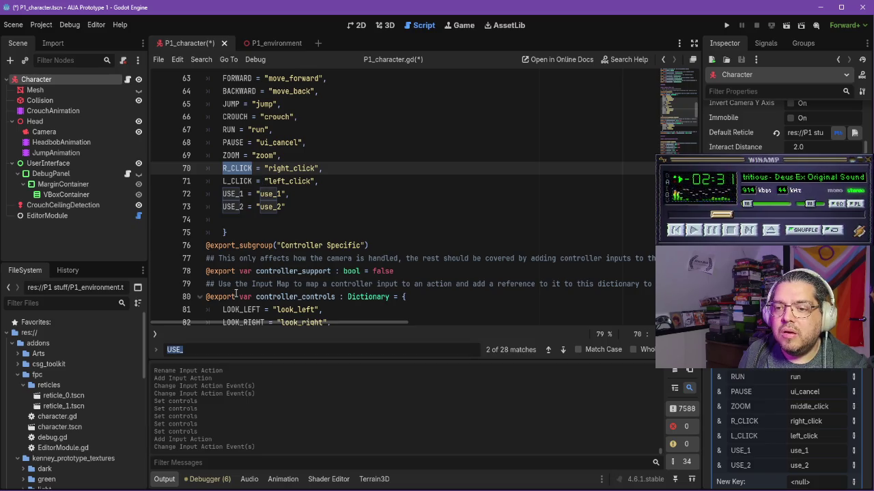
left_click(257, 168)
left_click_drag(252, 169, 223, 169)
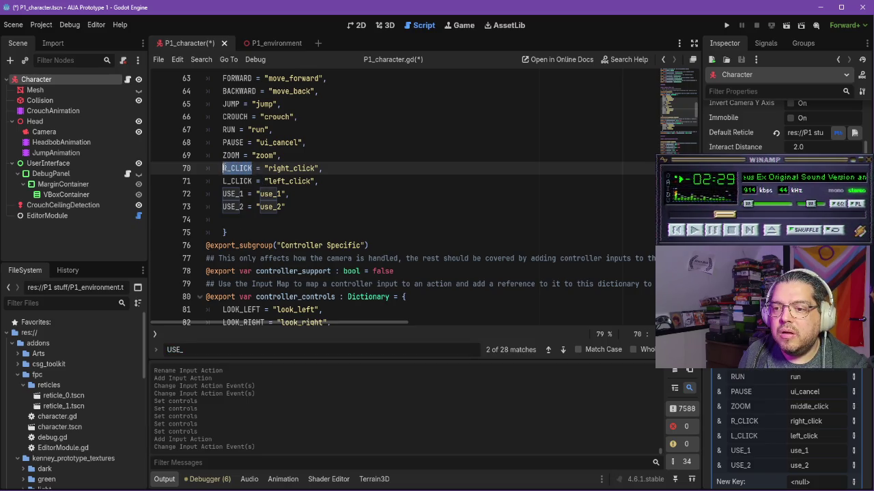
type("USE_HAND")
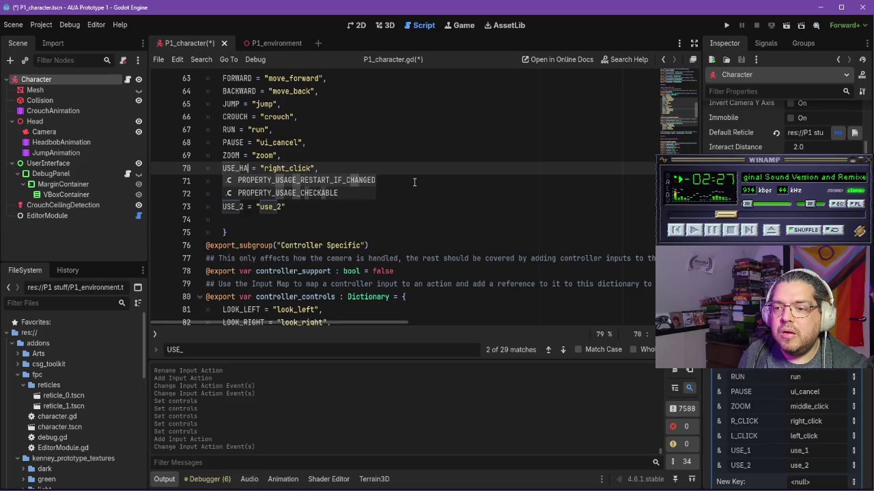
left_click(414, 182)
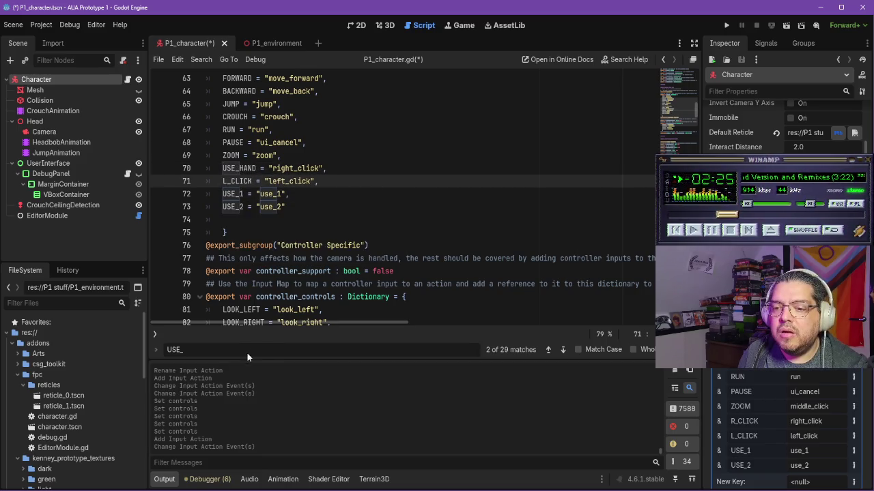
Step: On line 402, replace R_CLICK with USE_HAND and relabel 'Right Click' as 'Use hand'
key("BackSpace")
key("BackSpace")
key("BackSpace")
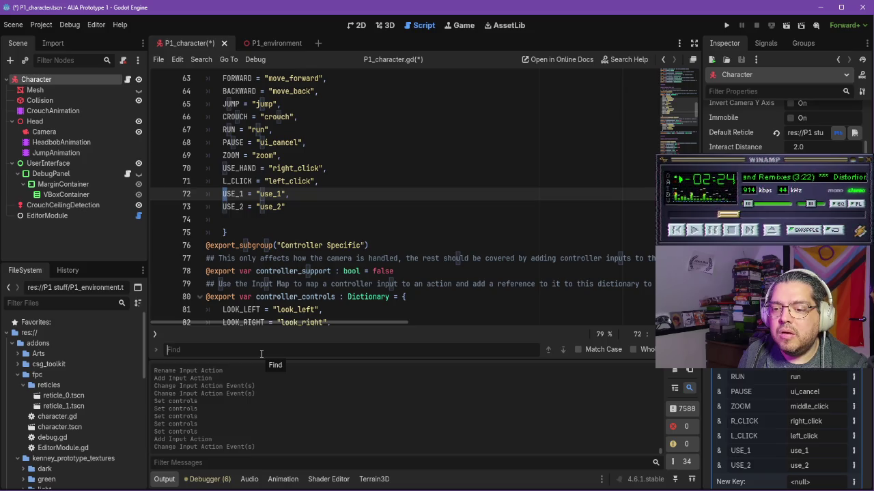
type("R_Cl")
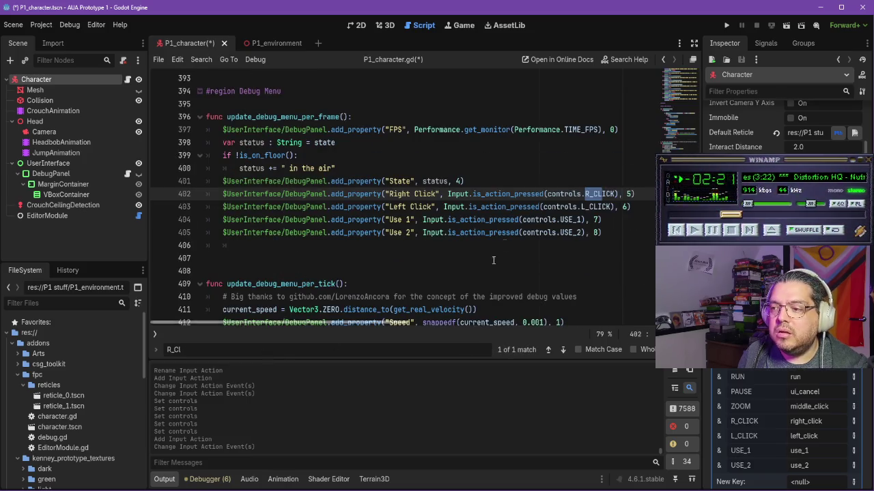
double_click(614, 194)
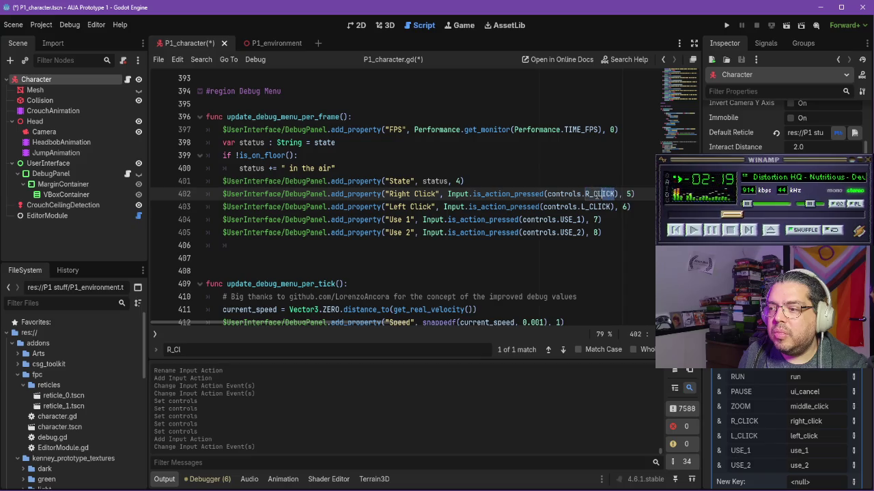
type("USE_HAND")
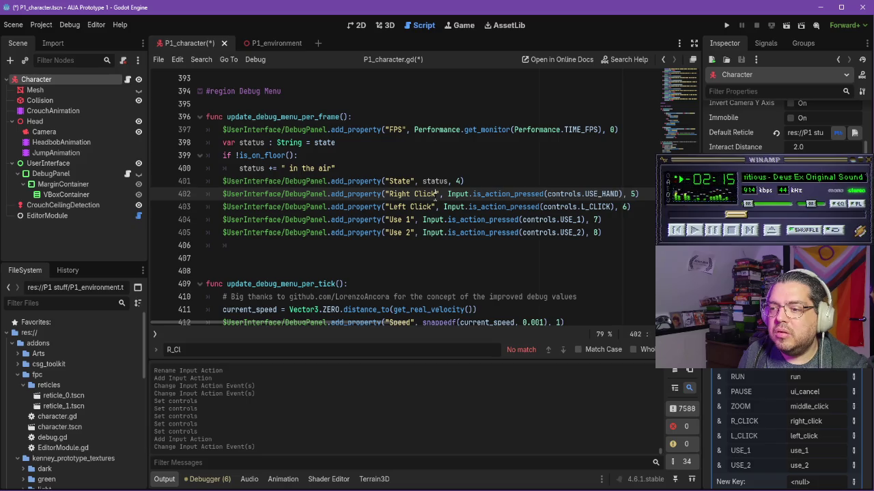
left_click_drag(389, 194, 435, 194)
type("Use ")
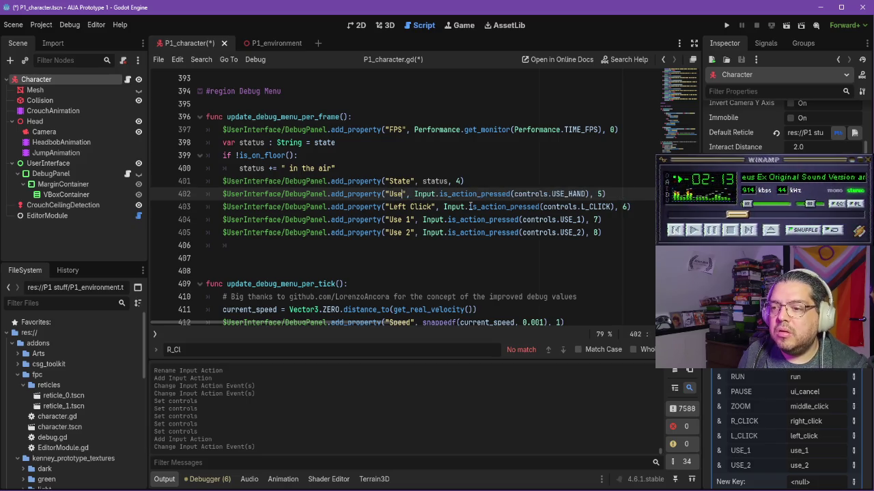
type("hand")
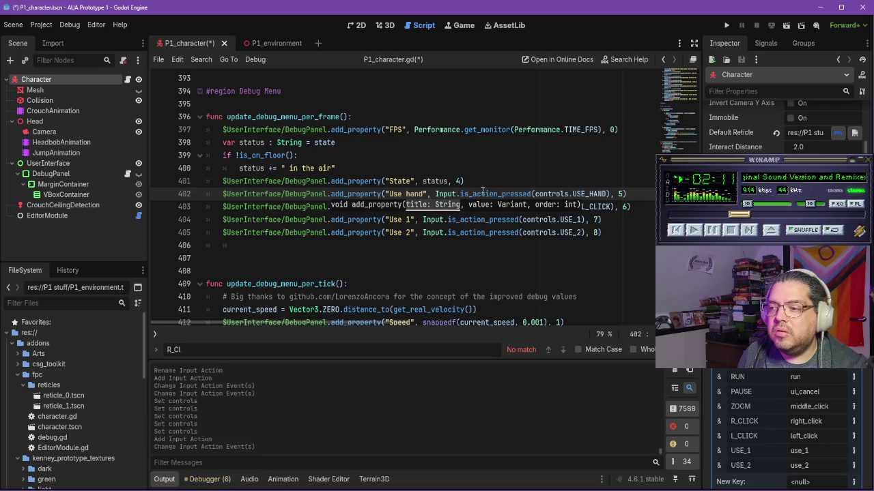
left_click(525, 206)
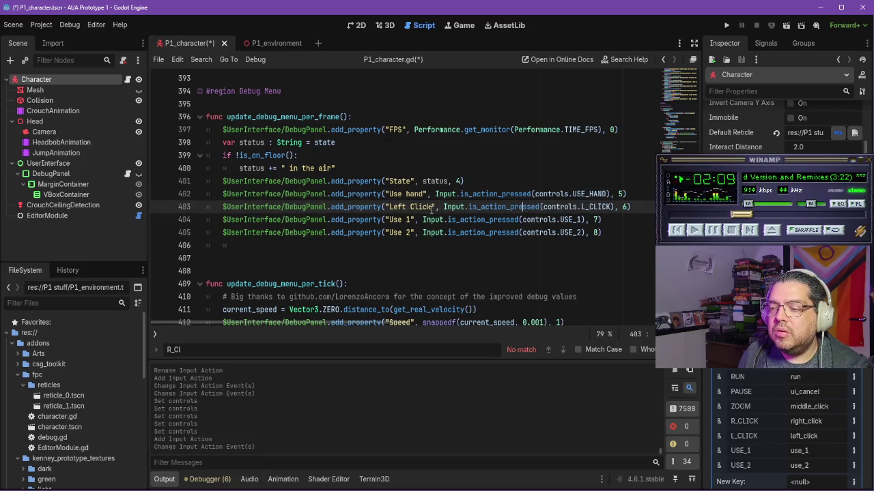
left_click_drag(432, 206, 389, 206)
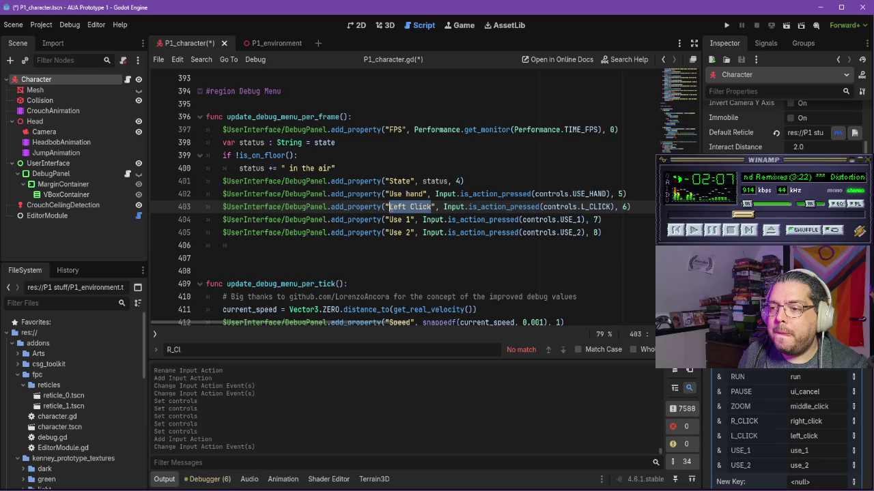
left_click(44, 29)
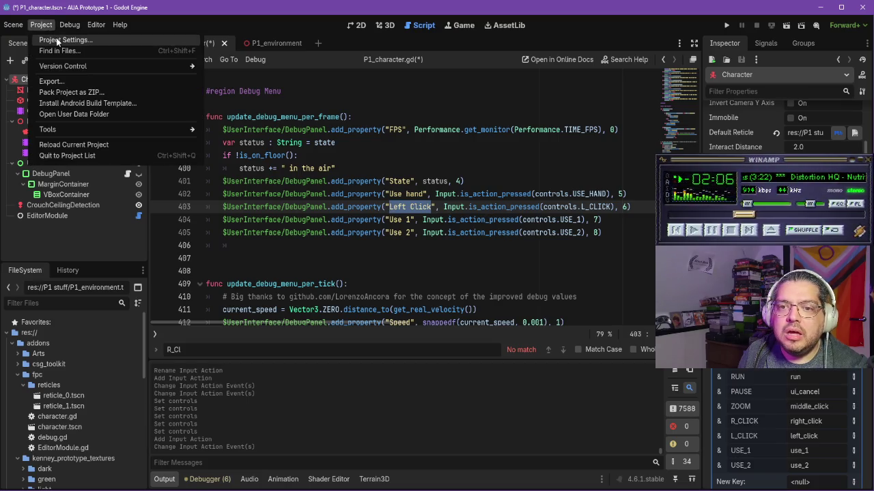
left_click(49, 41)
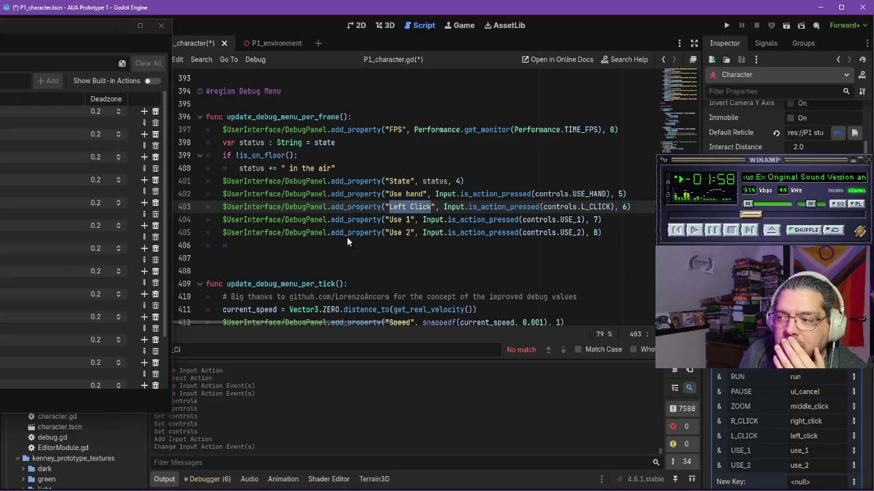
left_click(66, 329)
key("Escape")
scroll(403, 205, "up", 12)
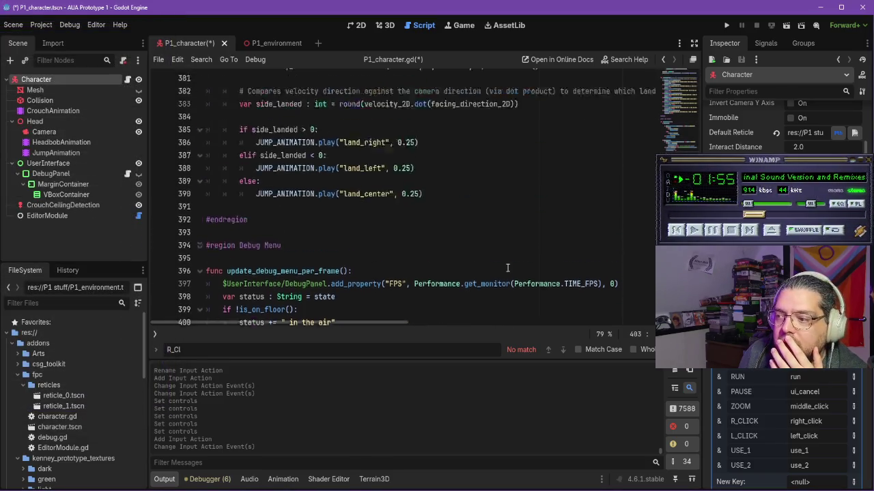
left_click_drag(690, 136, 693, 109)
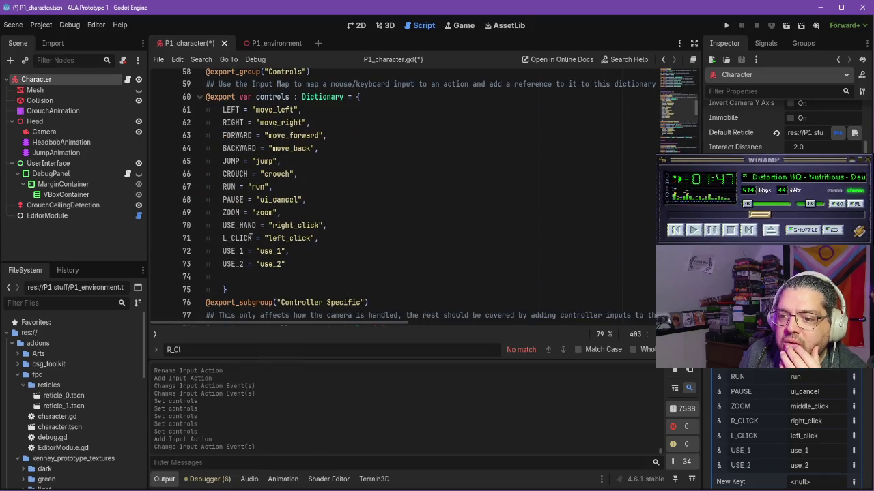
Step: Rename the USE_1 control to USE_ITEM mapped to "use_item"
left_click(250, 238)
left_click_drag(243, 251, 222, 251)
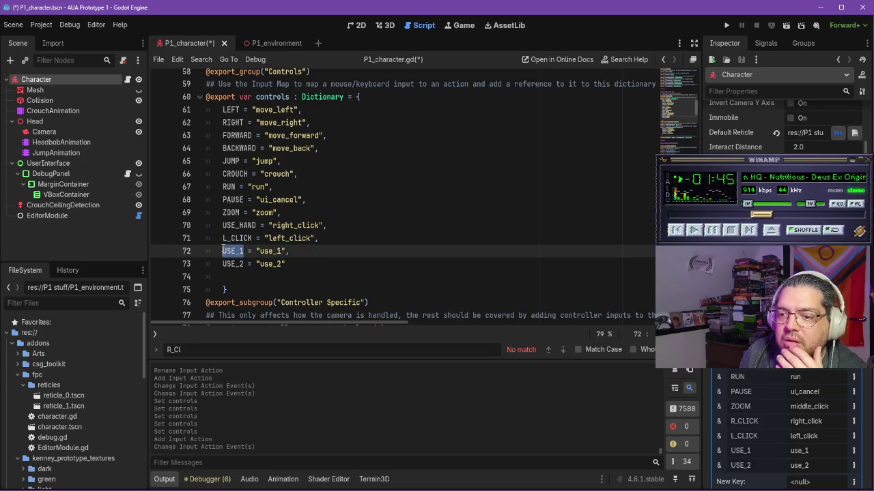
type("USE_I")
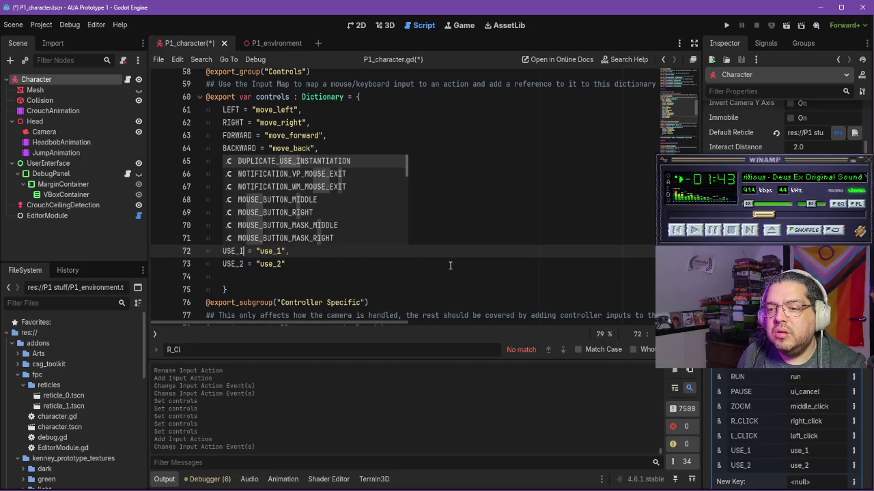
type("TEM")
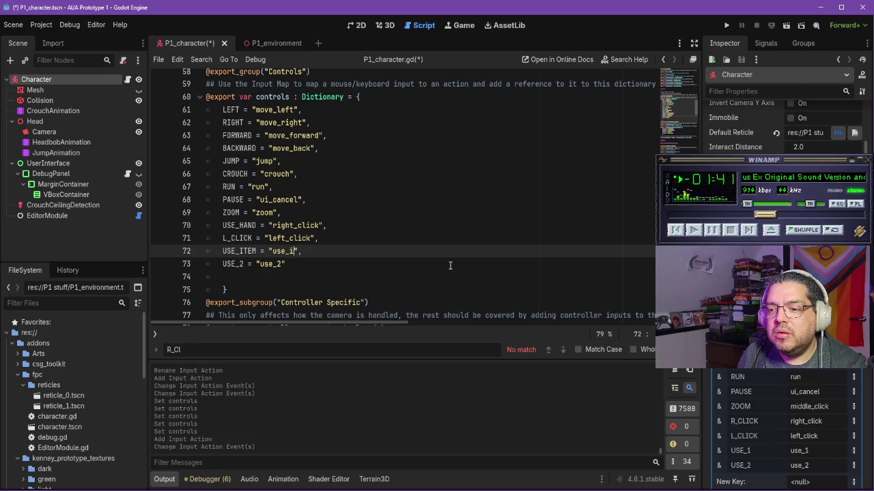
key("BackSpace")
type("item")
left_click(450, 265)
Step: Rename the USE_2 control to USE_BODY mapped to "use_body"
left_click(41, 24)
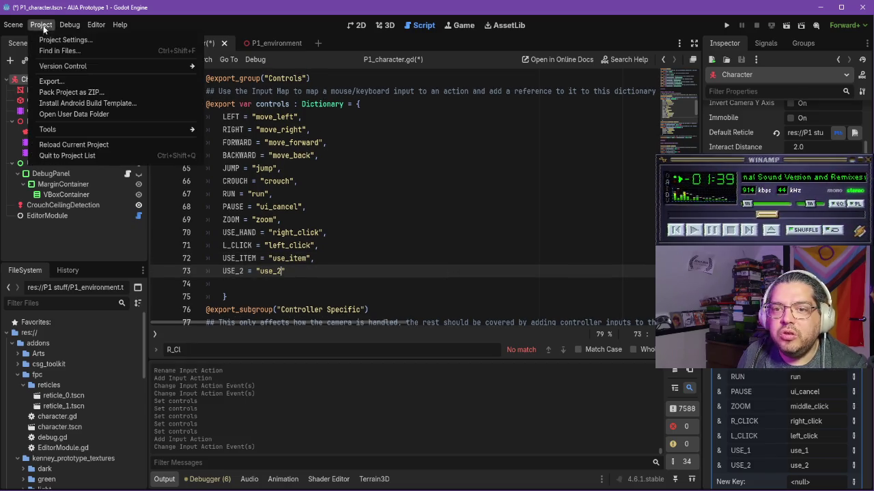
left_click(61, 37)
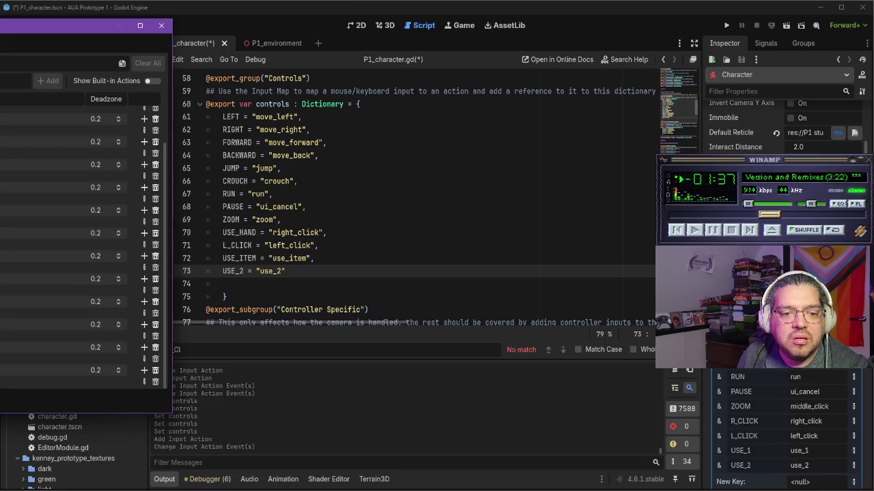
left_click(278, 267)
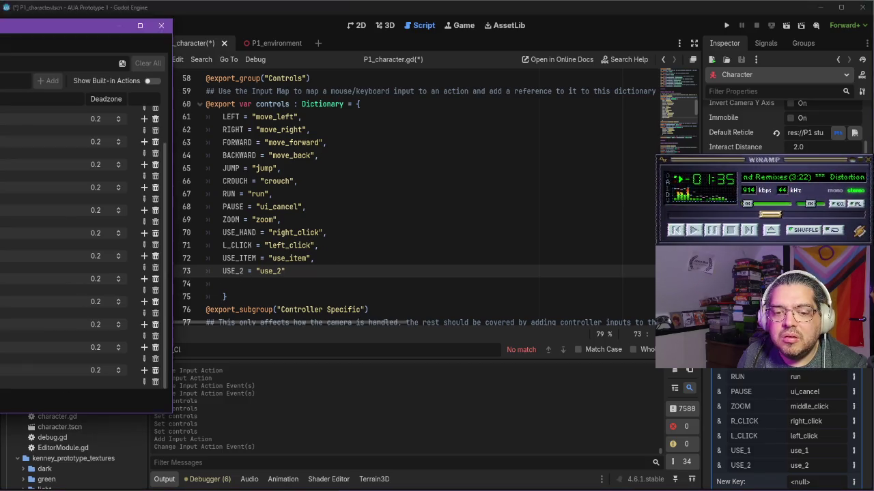
left_click(238, 270)
key("BackSpace")
type("BODY")
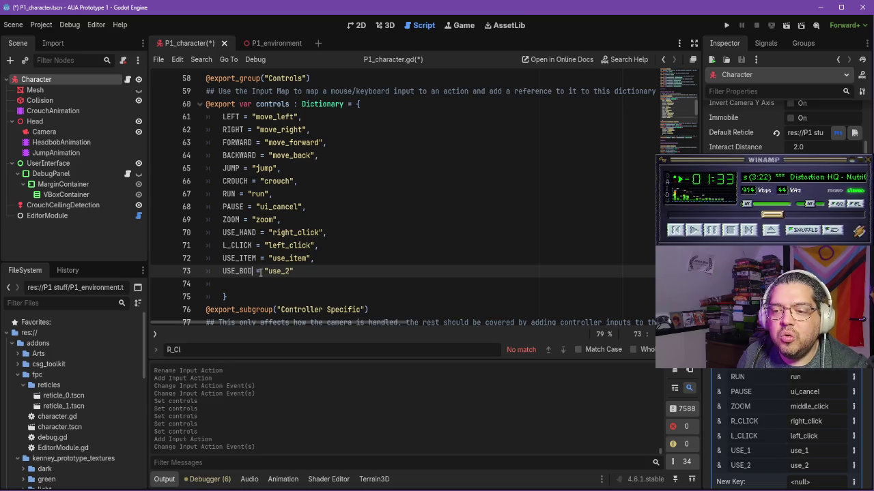
key("Delete")
type("body")
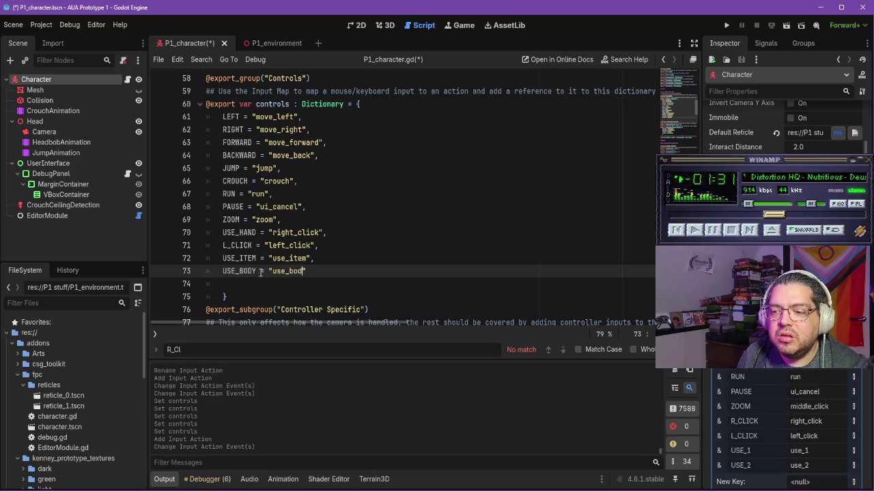
Step: Add STORE_ITEM = "store_item" and TAKE_ITEM = "take_item" entries to the controls dictionary
key("Return")
type("TORE_ITEM")
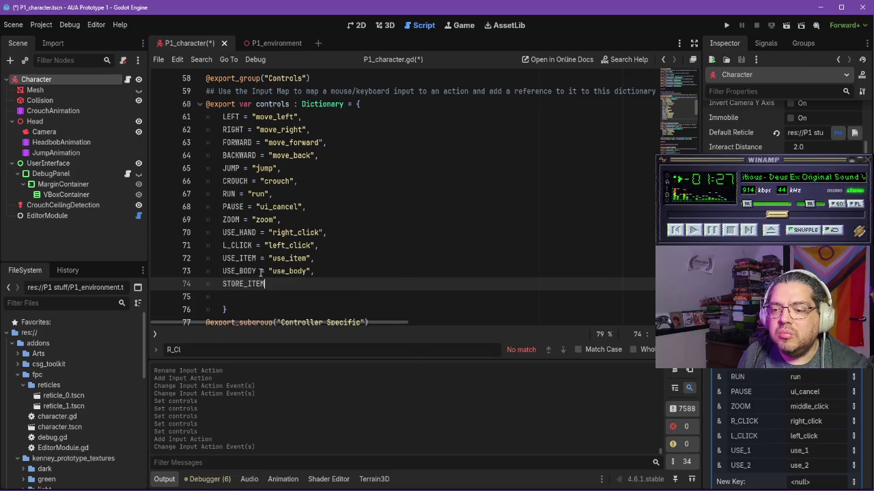
type(" = \"store_item\",")
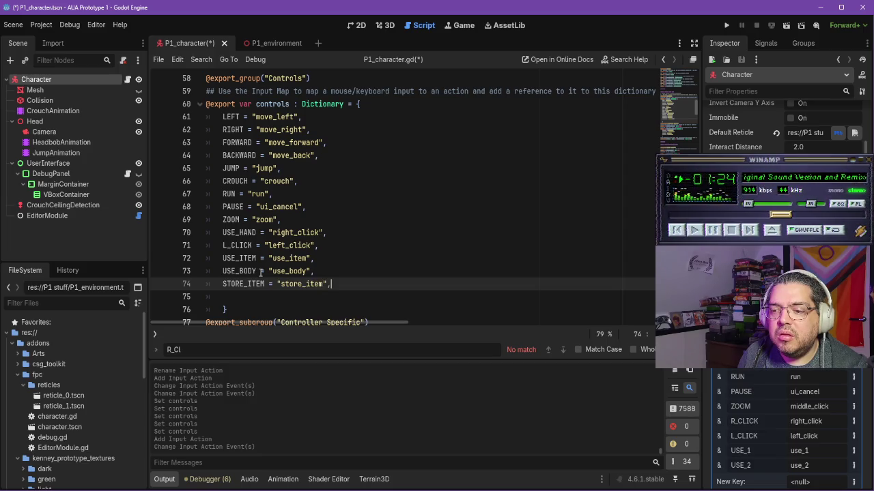
key("Return")
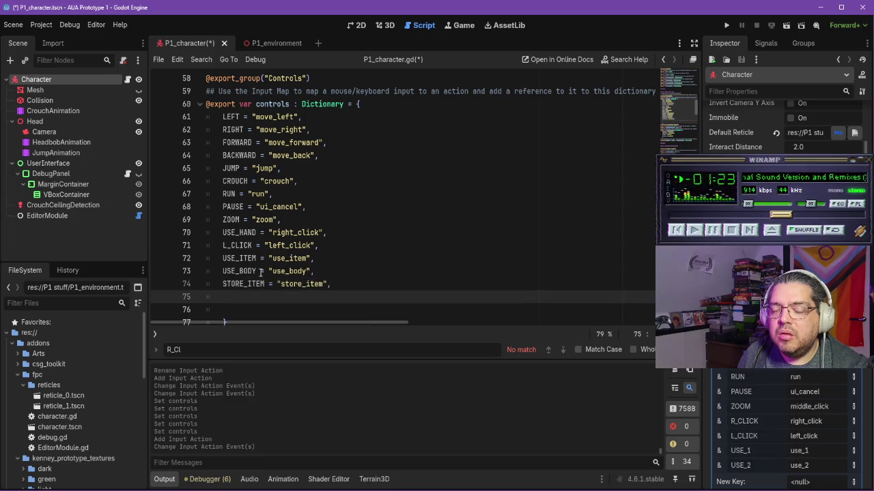
type("TAKE_ITEM")
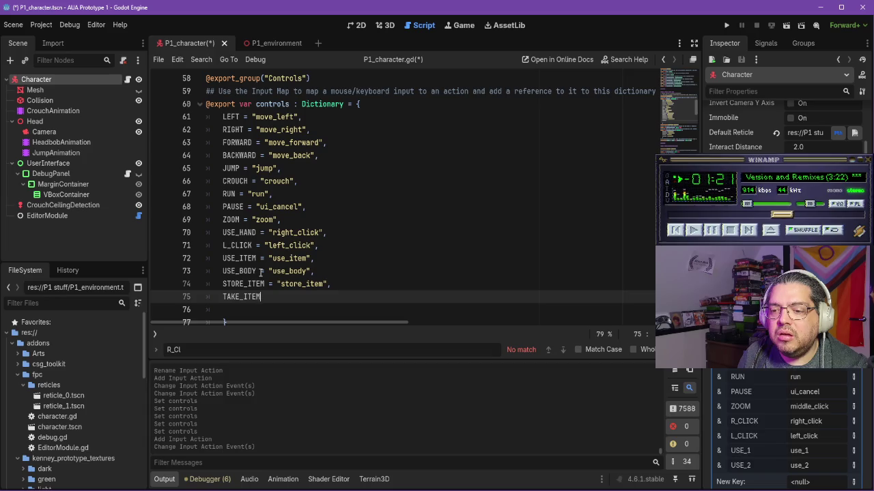
type(" = \"take_")
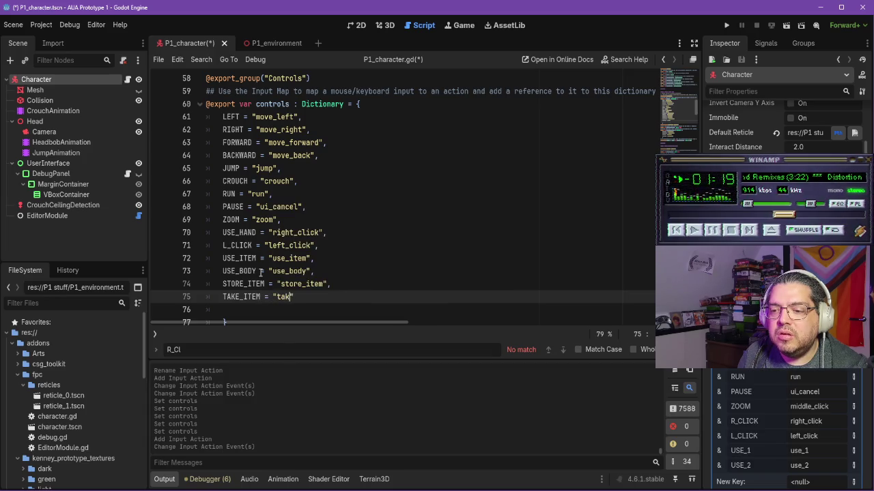
type("item")
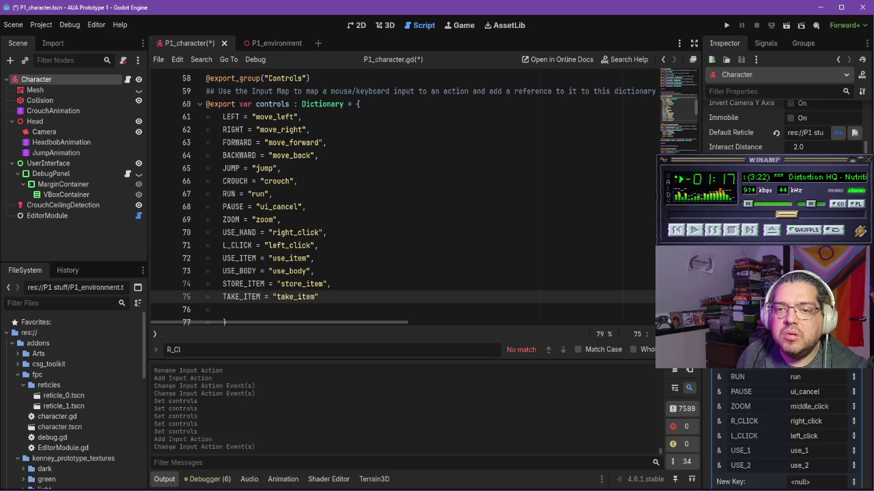
left_click(41, 25)
Step: Review the input actions in Project Settings, then close the window
left_click(68, 40)
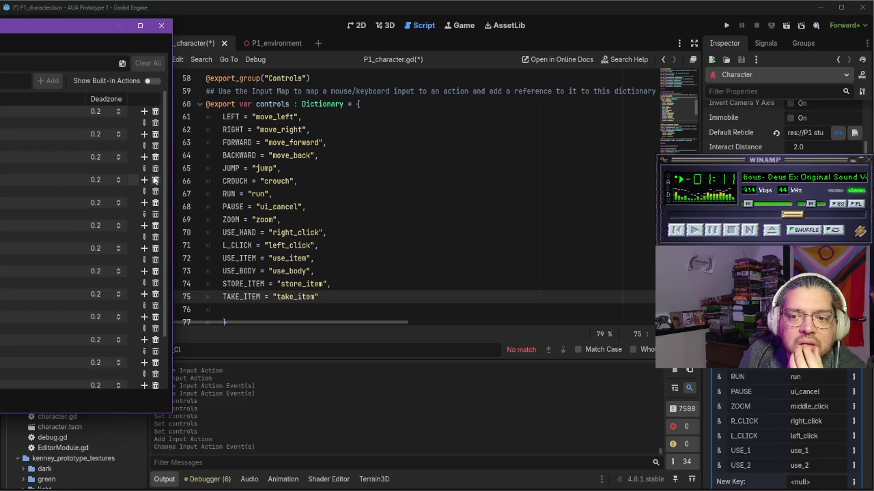
scroll(163, 187, "down", 1)
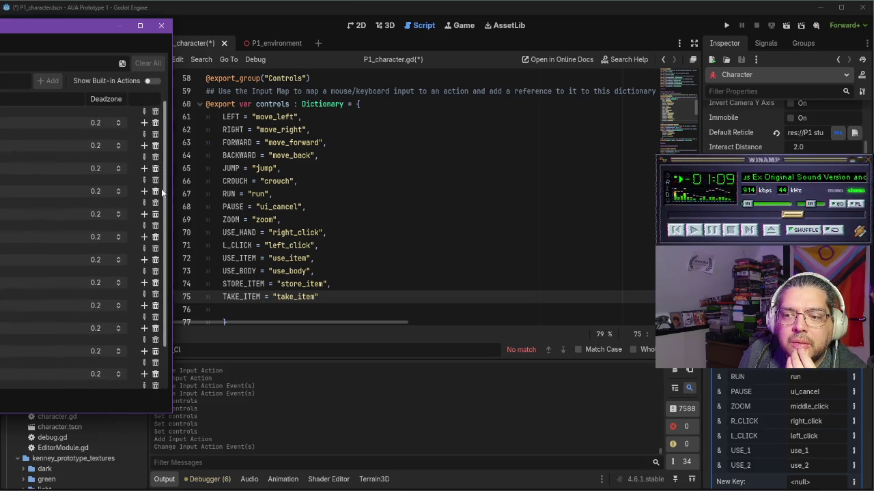
key("alt+Tab")
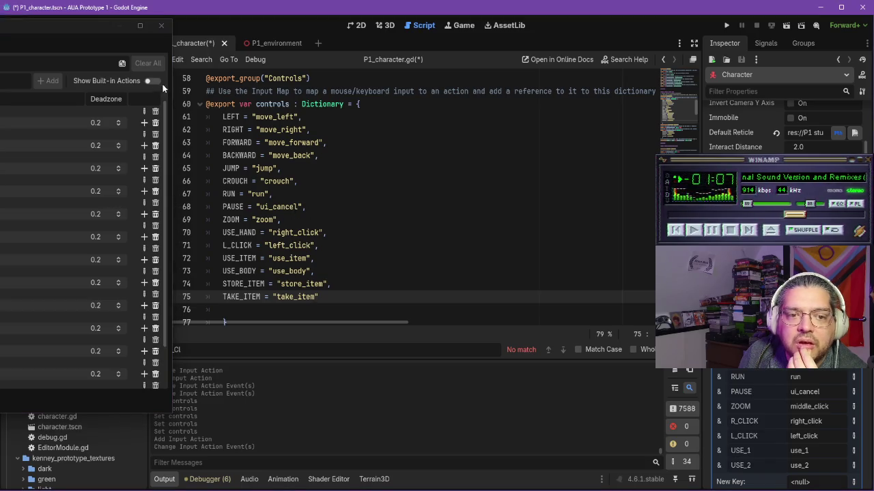
left_click(161, 25)
Step: Map the PAUSE control to "pause" instead of ui_cancel and save P1_character.gd
left_click(300, 207)
left_click_drag(300, 207, 260, 205)
type("pause")
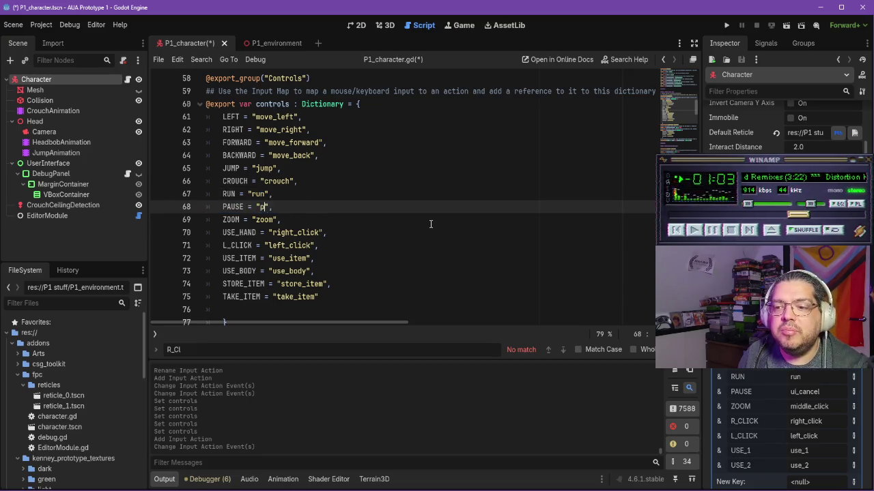
key("ctrl+s")
scroll(327, 218, "down", 3)
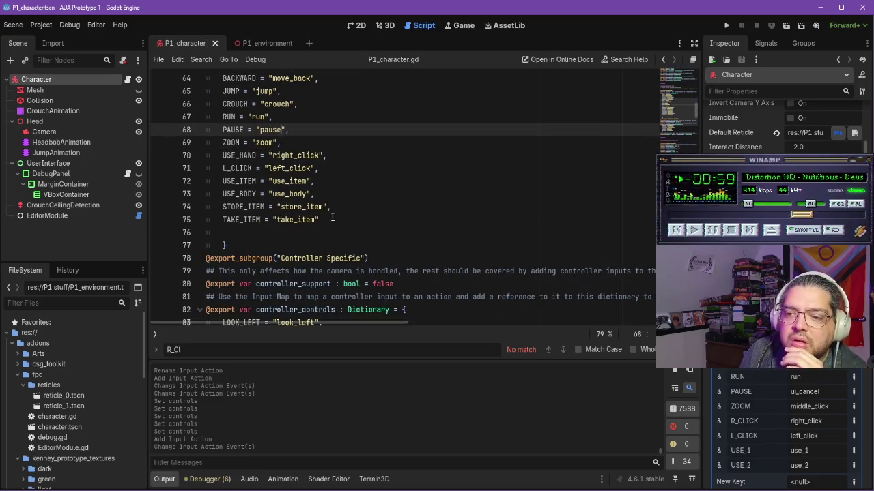
left_click(333, 217)
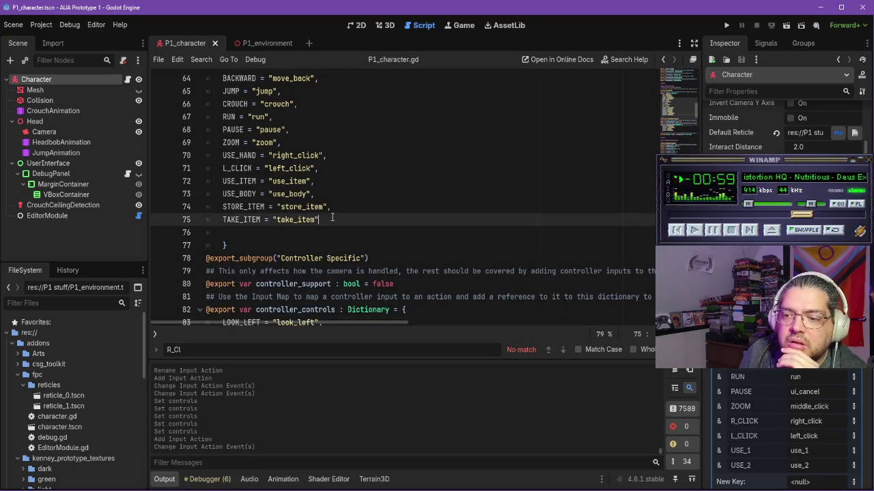
left_click(41, 24)
left_click(49, 41)
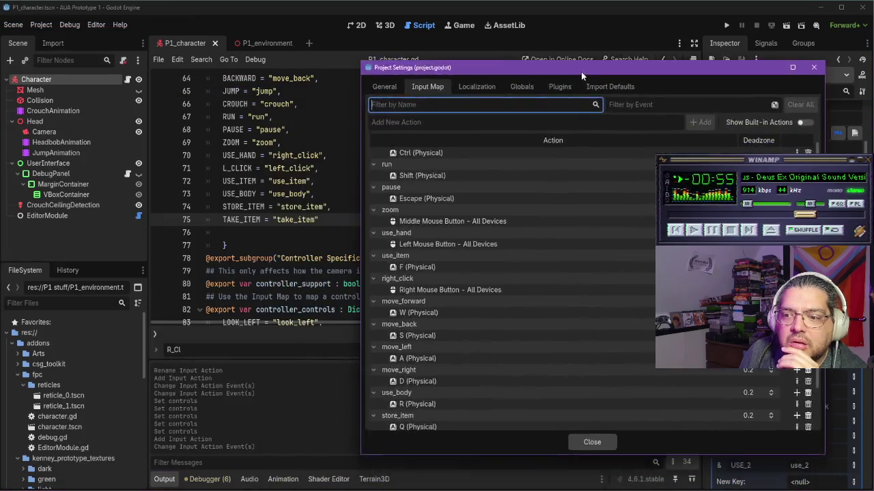
left_click_drag(581, 72, 600, 38)
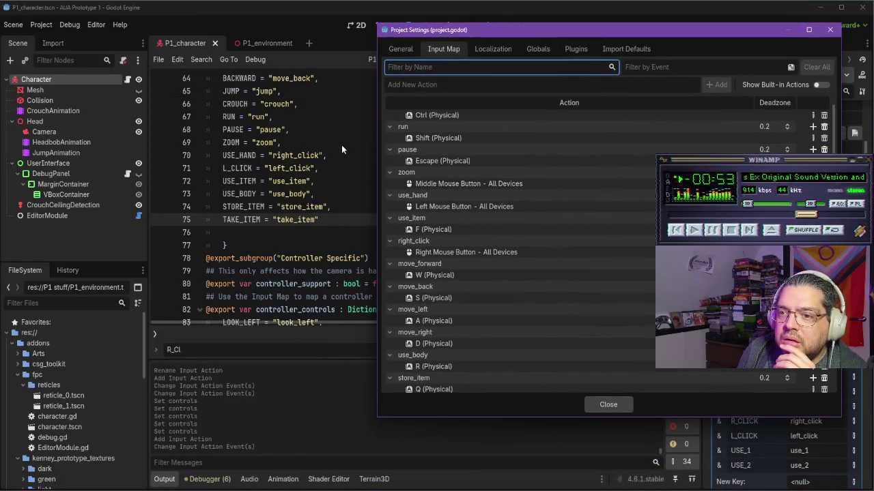
scroll(491, 269, "down", 3)
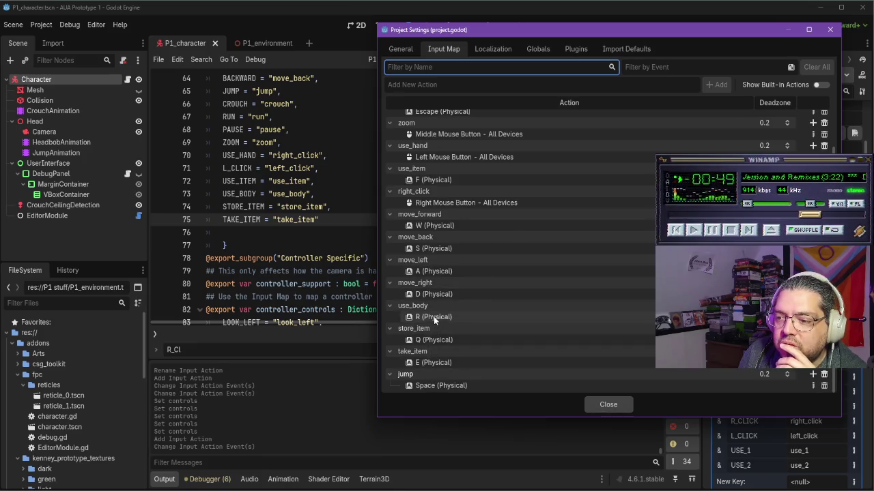
scroll(434, 315, "up", 2)
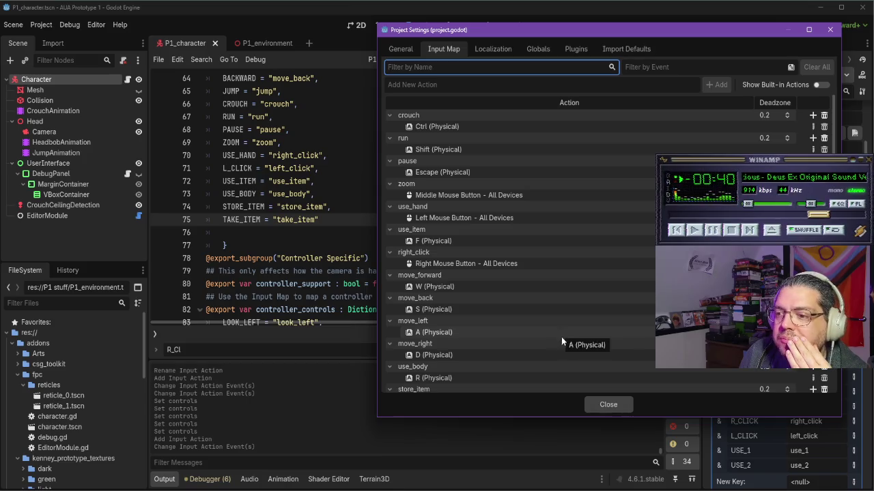
left_click(606, 405)
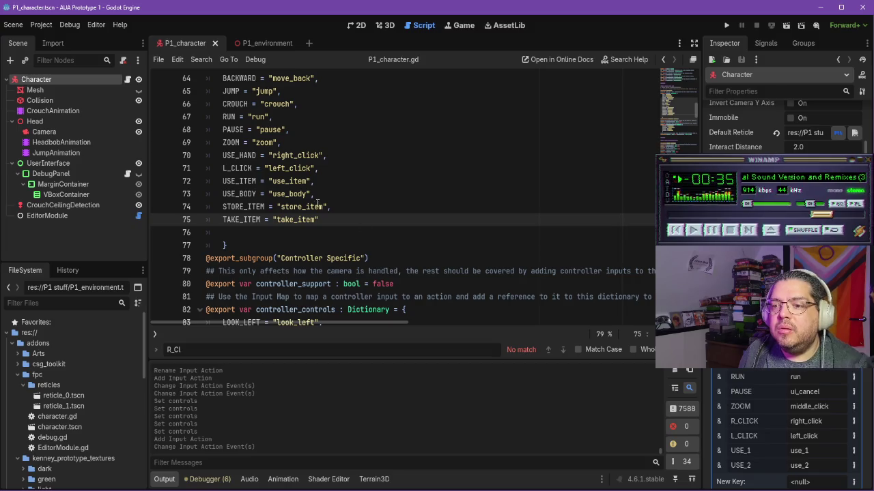
Step: Change debug line 405 from the Left Click label to 'Use item' reading USE_ITEM
key("ctrl+f")
type("L")
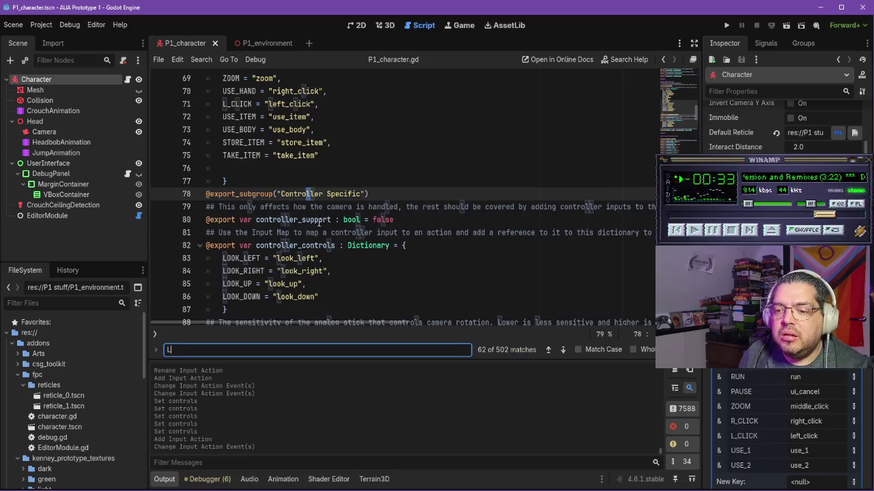
type("_Cl")
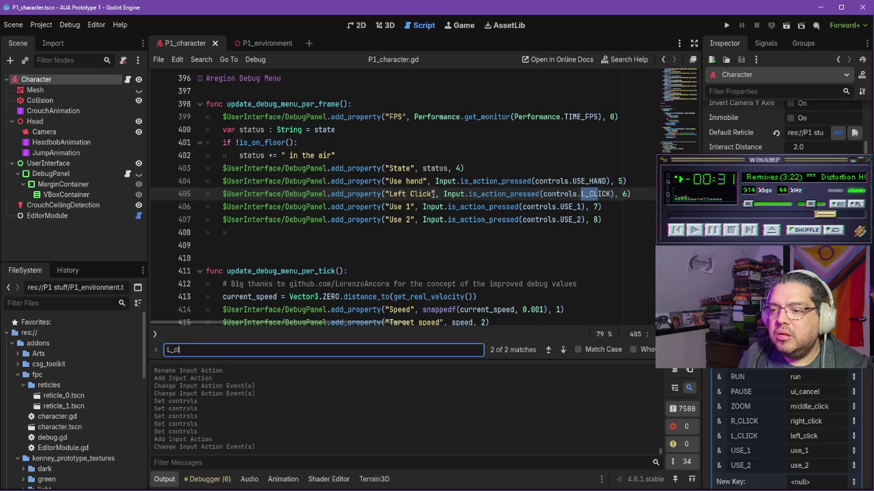
left_click_drag(431, 194, 389, 194)
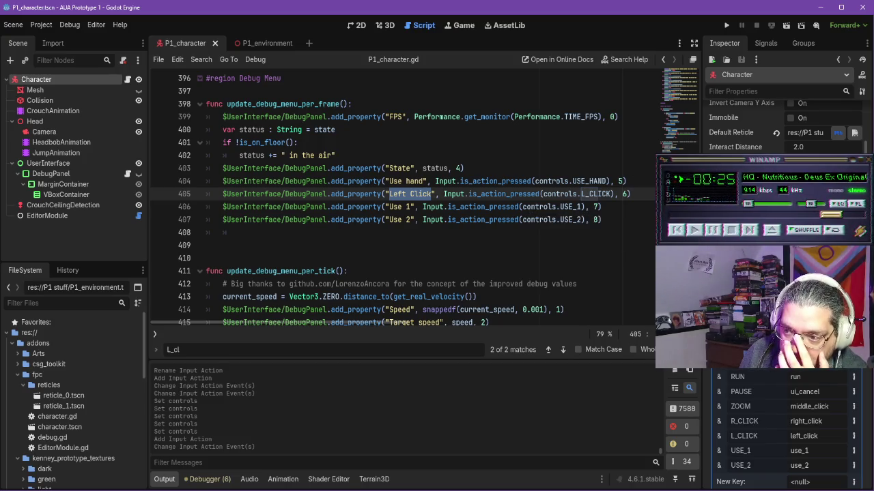
left_click_drag(432, 194, 391, 193)
type("Use item")
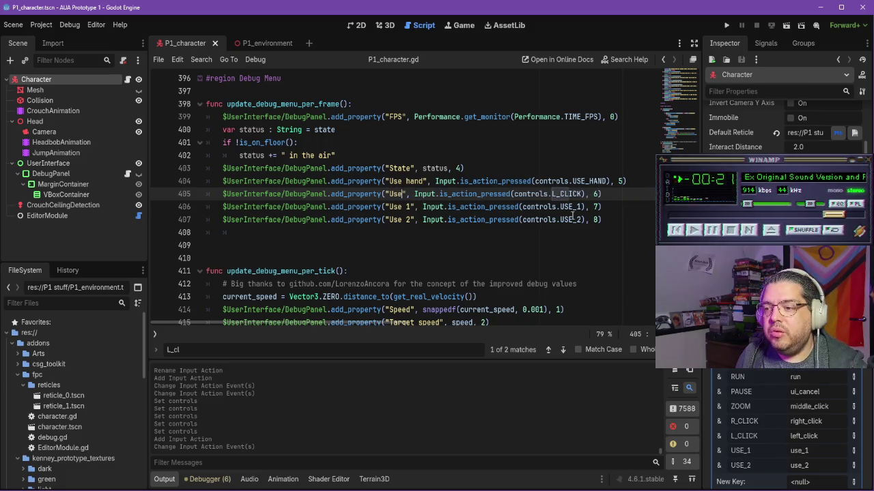
key("Right")
key("Right")
key("Right")
key("BackSpace")
key("BackSpace")
key("BackSpace")
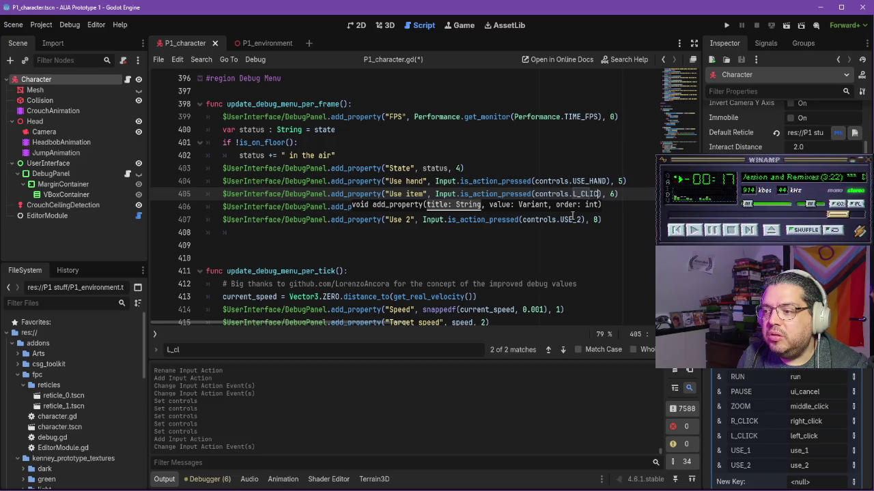
type("USE")
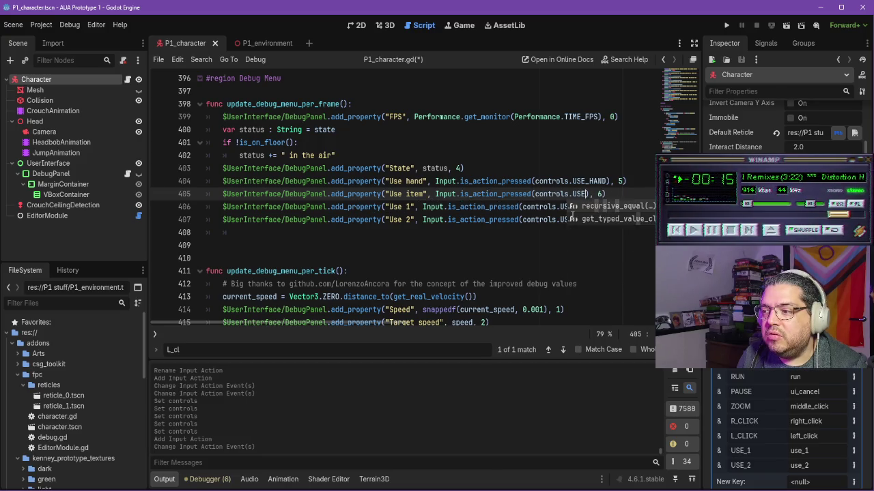
type("_ITEM")
key("Down")
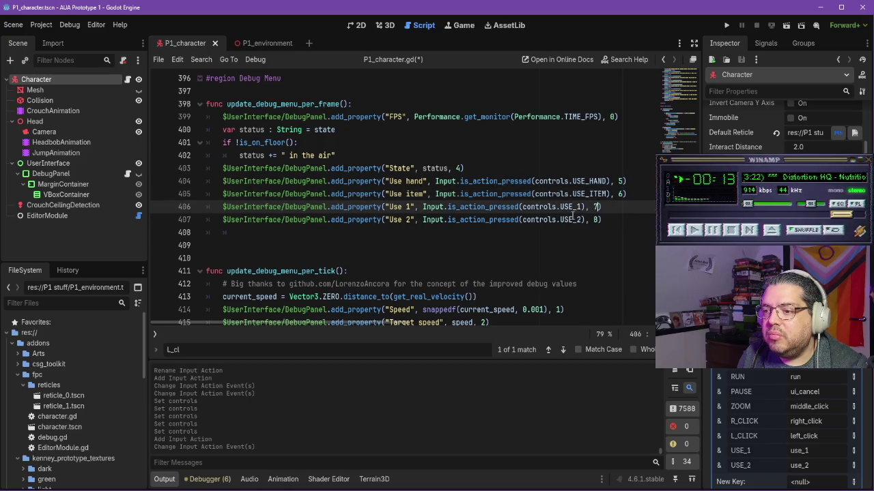
key("ctrl+Left")
key("ctrl+Left")
key("ctrl+Left")
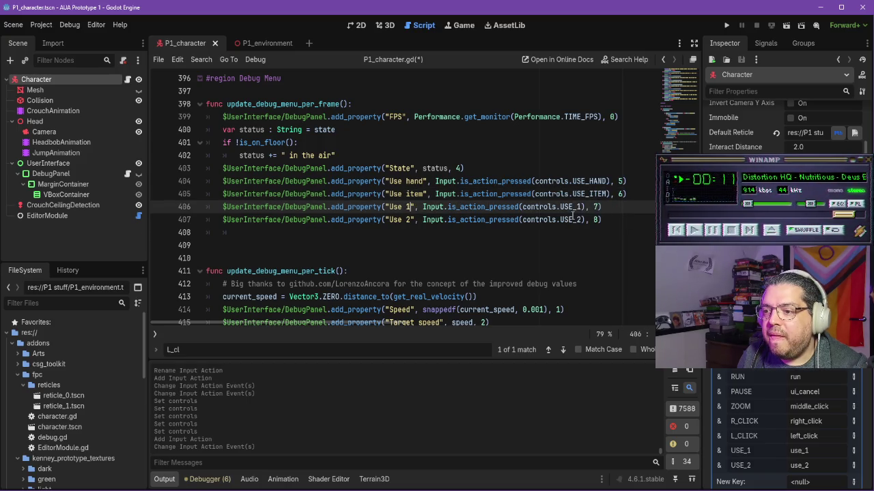
key("ctrl+Left")
key("ctrl+Left")
key("ctrl+Left")
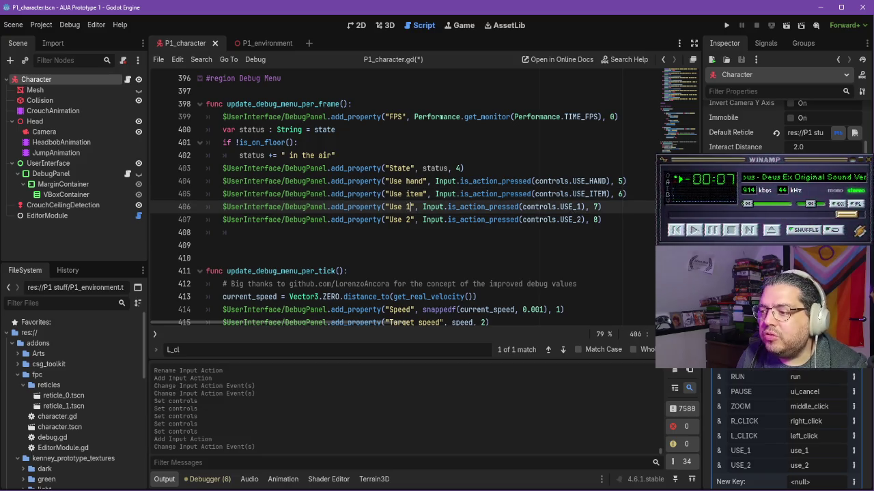
Step: After checking the Input Map, remap the USE_HAND control from right_click to "use_hand"
left_click(45, 28)
left_click(51, 39)
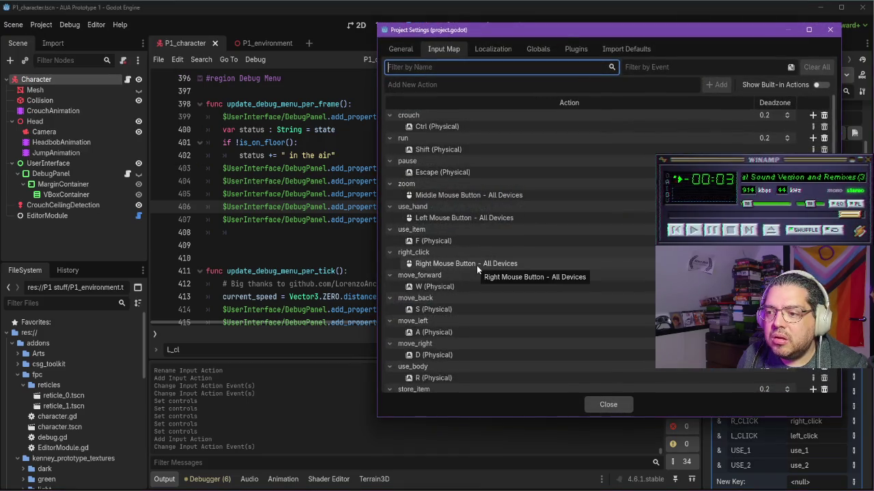
left_click(606, 404)
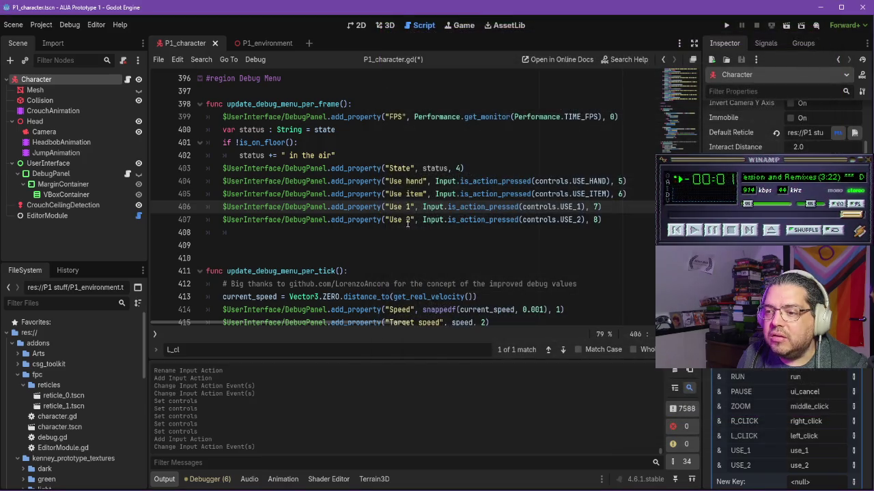
scroll(526, 194, "up", 10)
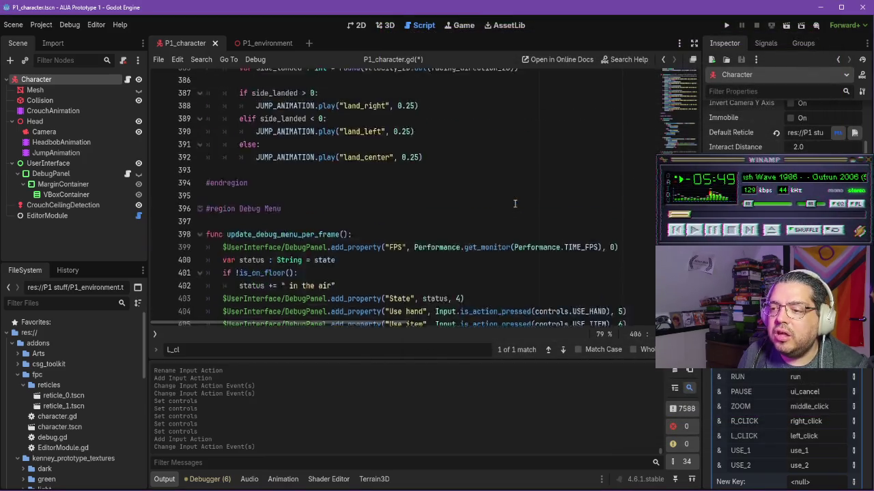
scroll(345, 186, "up", 20)
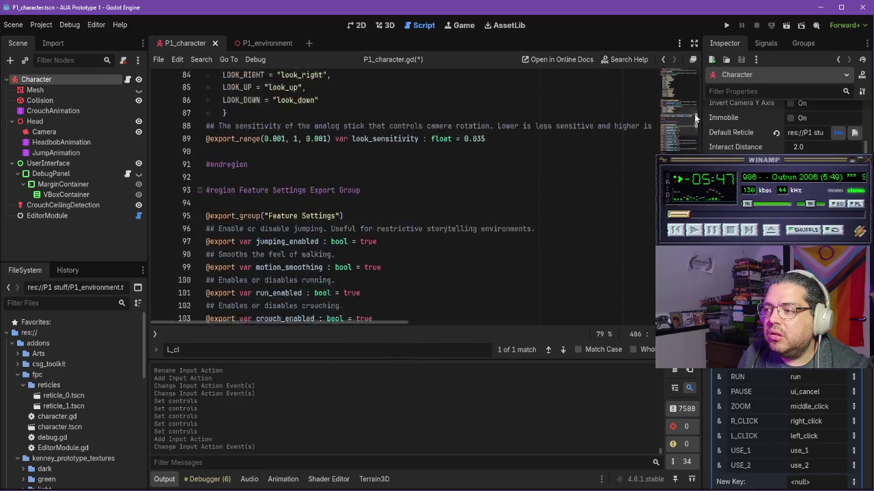
scroll(345, 186, "down", 6)
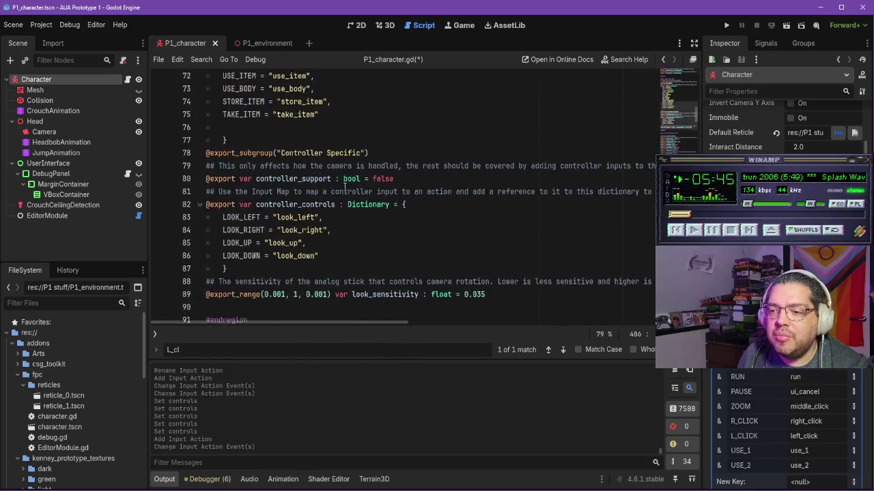
scroll(345, 186, "up", 5)
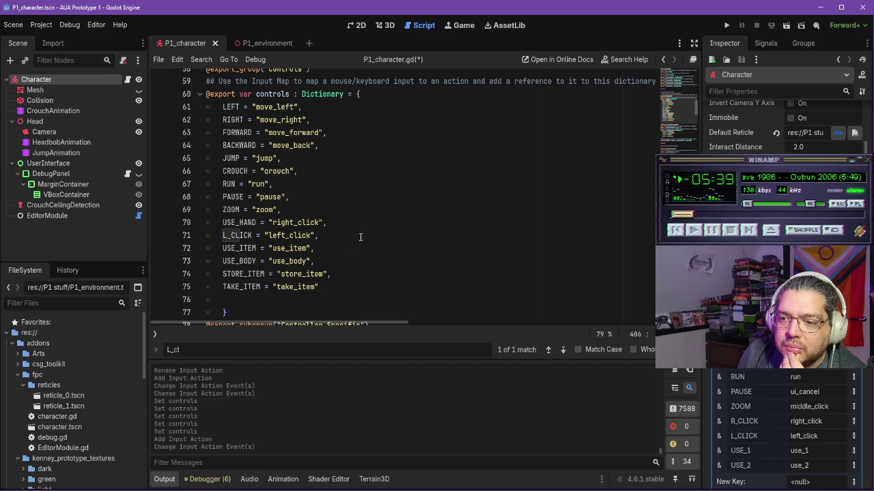
left_click_drag(318, 224, 273, 222)
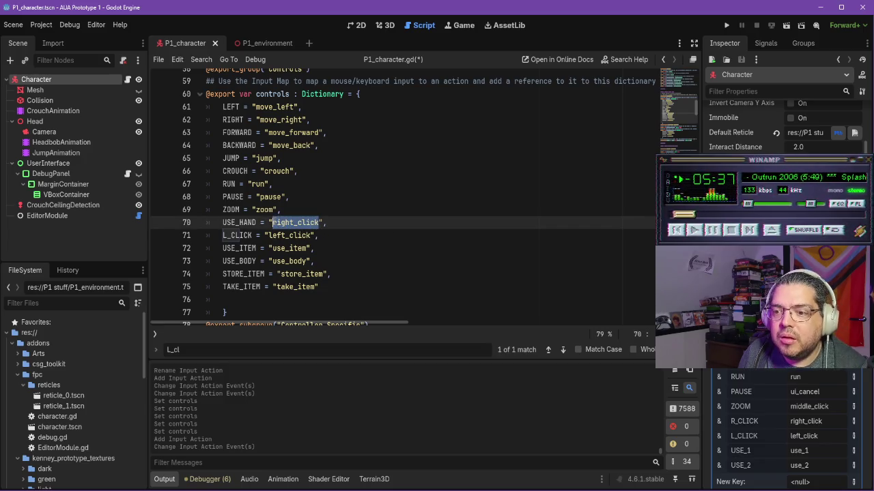
type("use_hand")
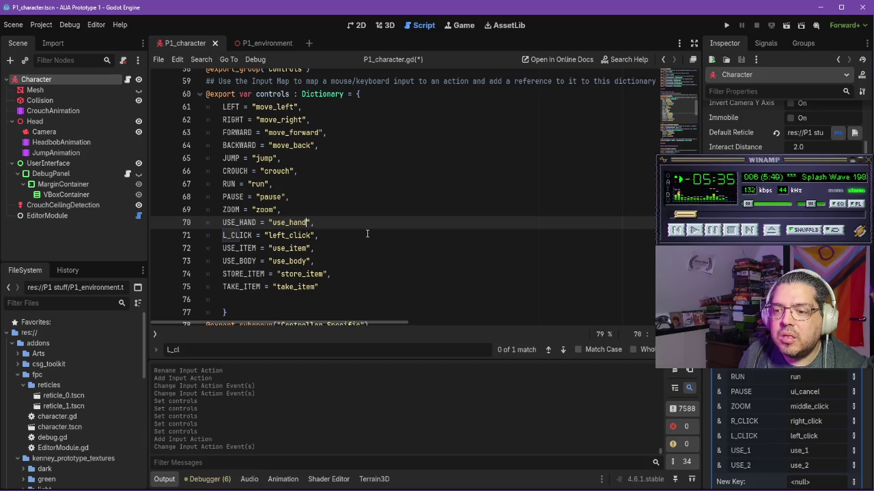
Step: Scroll the character script to the Debug Menu region and open the Project menu
scroll(648, 252, "up", 1)
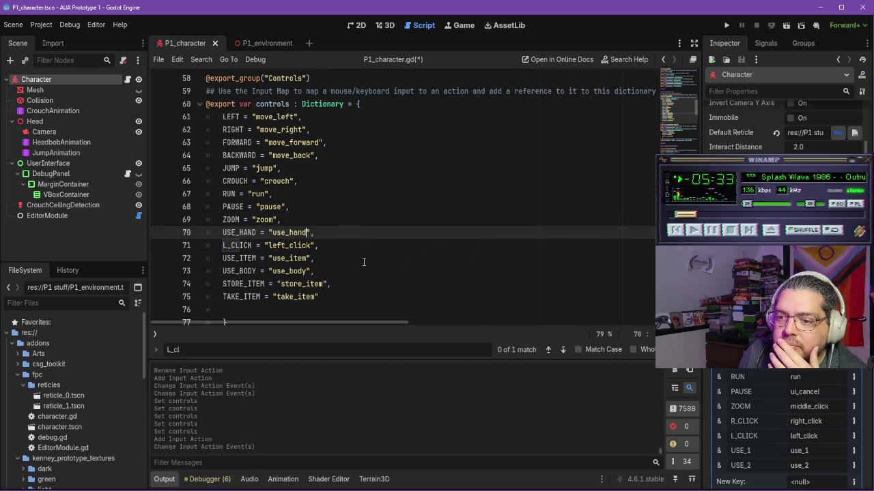
scroll(680, 119, "down", 20)
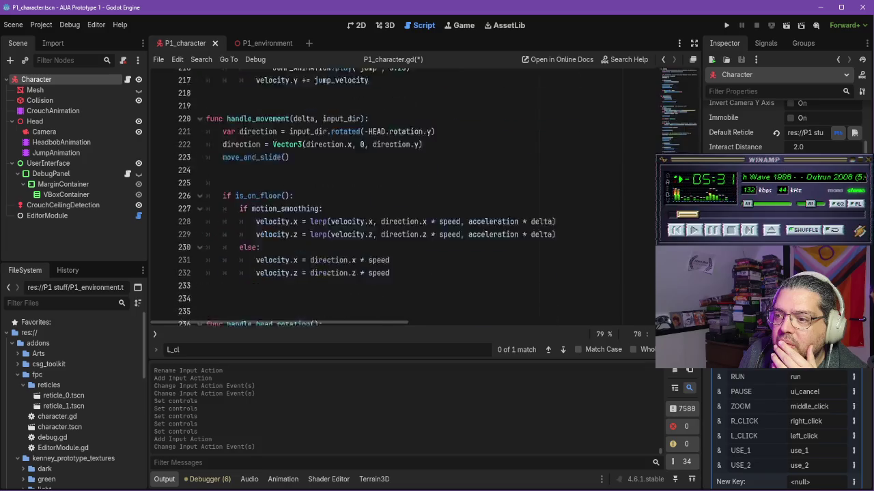
scroll(410, 194, "up", 5)
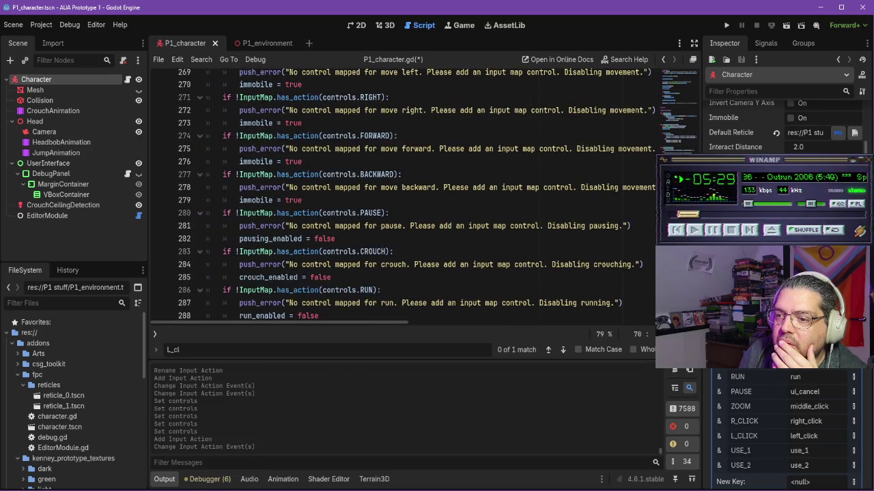
scroll(409, 195, "down", 10)
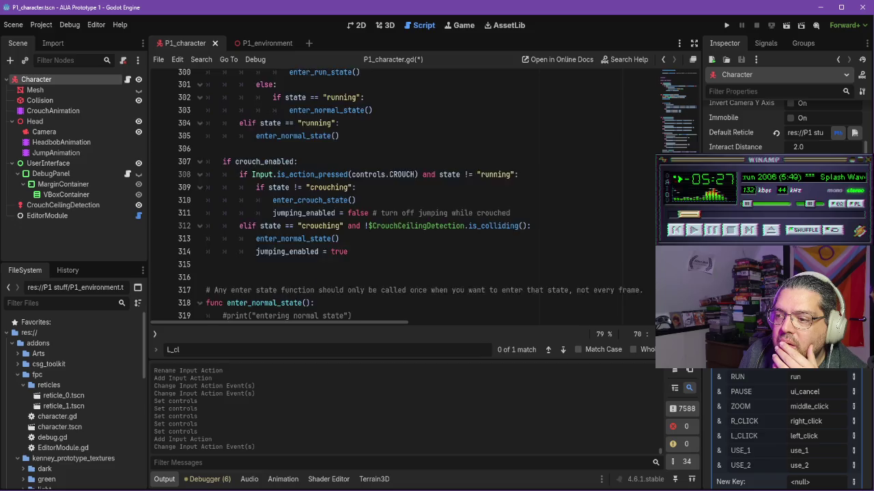
scroll(409, 194, "down", 12)
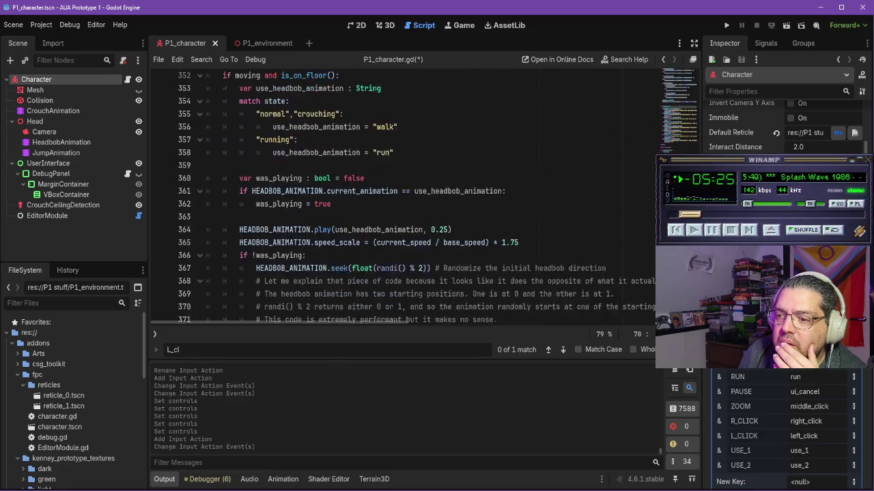
scroll(620, 264, "down", 9)
scroll(620, 264, "up", 2)
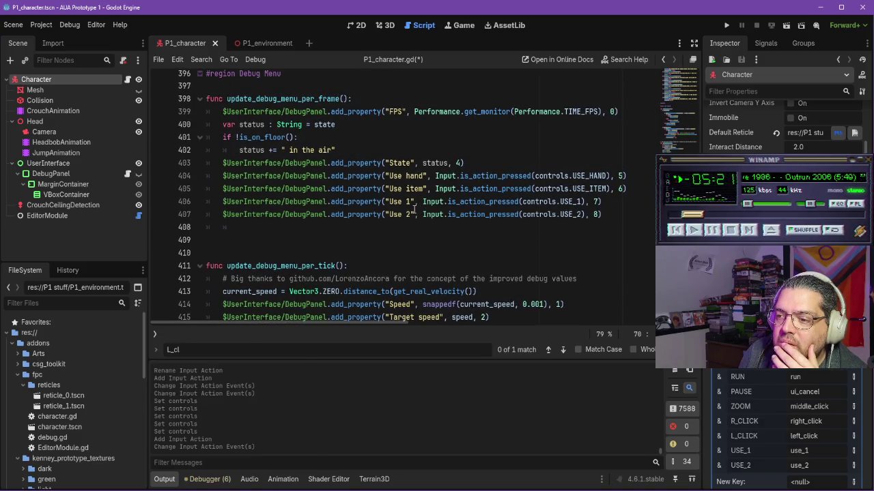
left_click(39, 25)
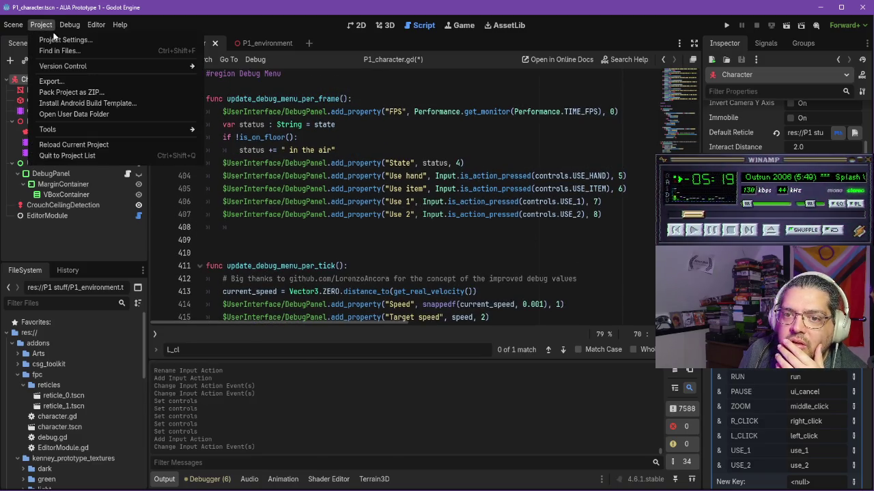
Step: Review the Input Map actions in Project Settings, then close the window
left_click(57, 40)
left_click_drag(538, 37, 7, 39)
left_click(412, 202)
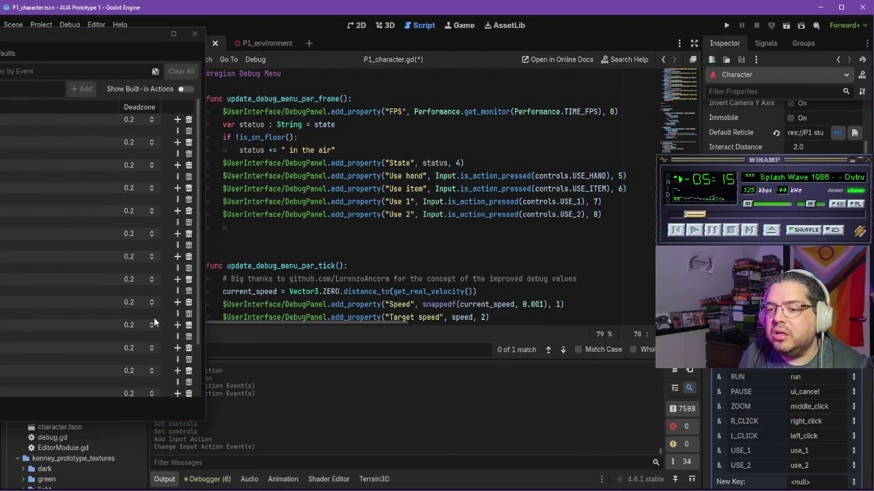
left_click(195, 33)
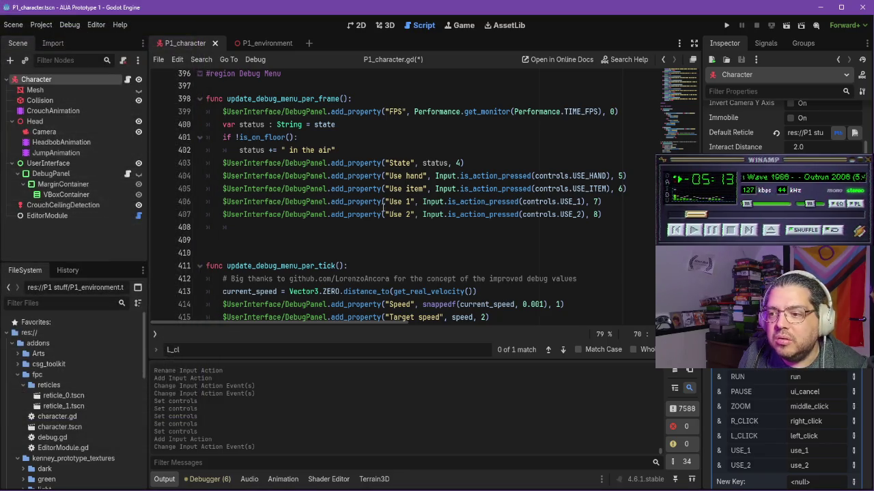
Step: Rename the Use 1 debug line to 'Use body' with controls.USE_BODY and delete the Use 2 line
left_click(411, 201)
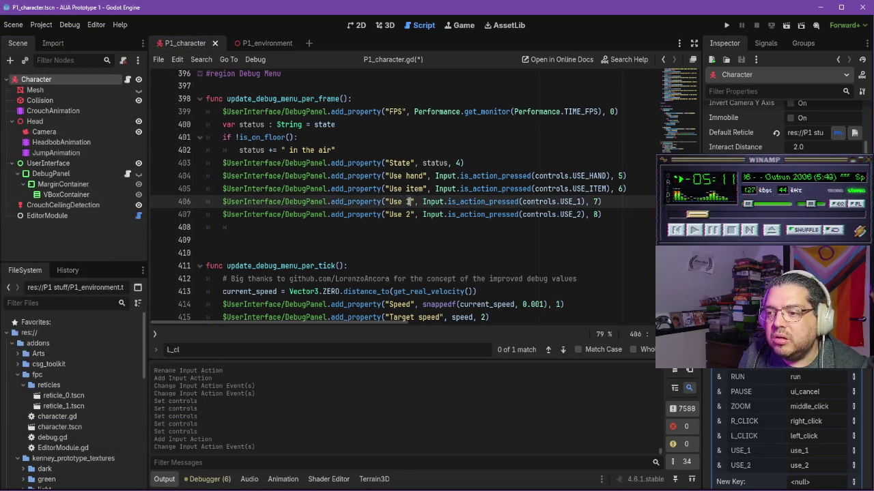
type("0body")
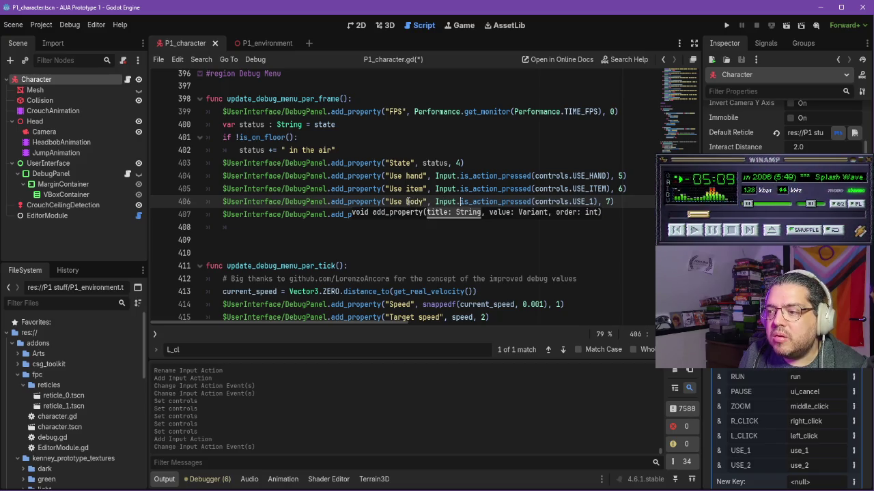
key("End")
key("Left")
key("Left")
key("Left")
key("BackSpace")
type("BODY")
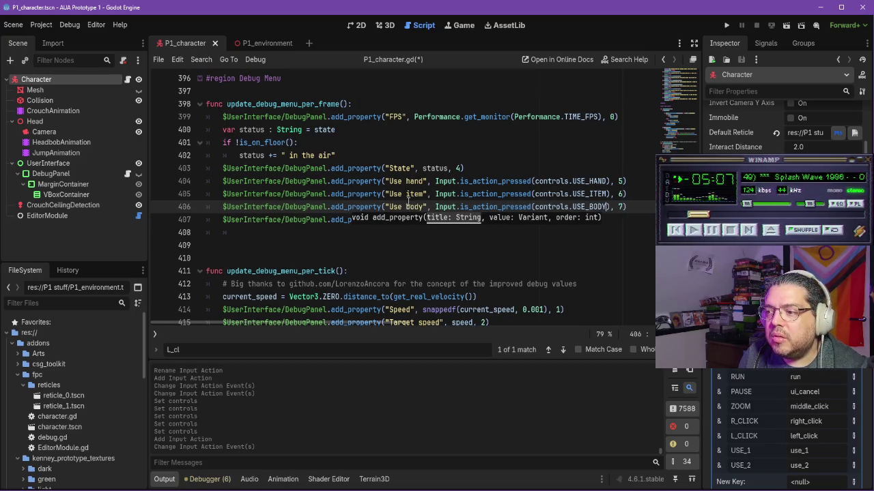
left_click_drag(632, 219, 627, 207)
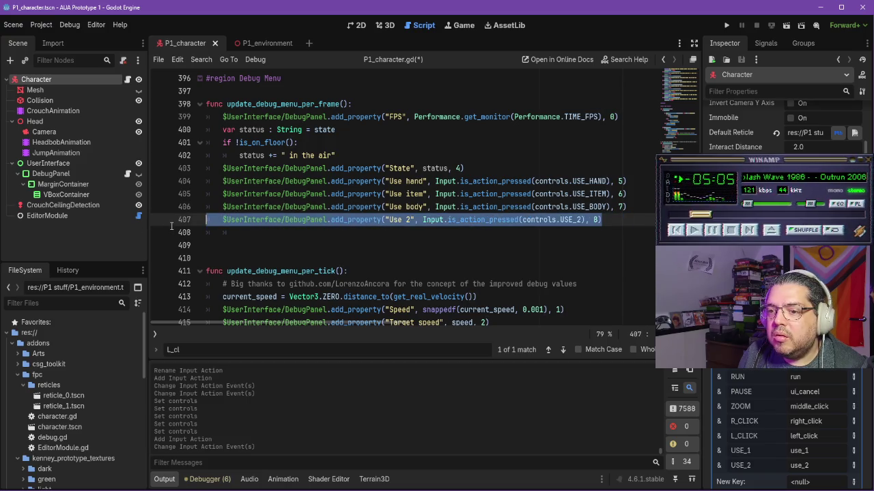
key("BackSpace")
Step: Save the script and run the P1_environment scene
key("ctrl+s")
left_click(260, 43)
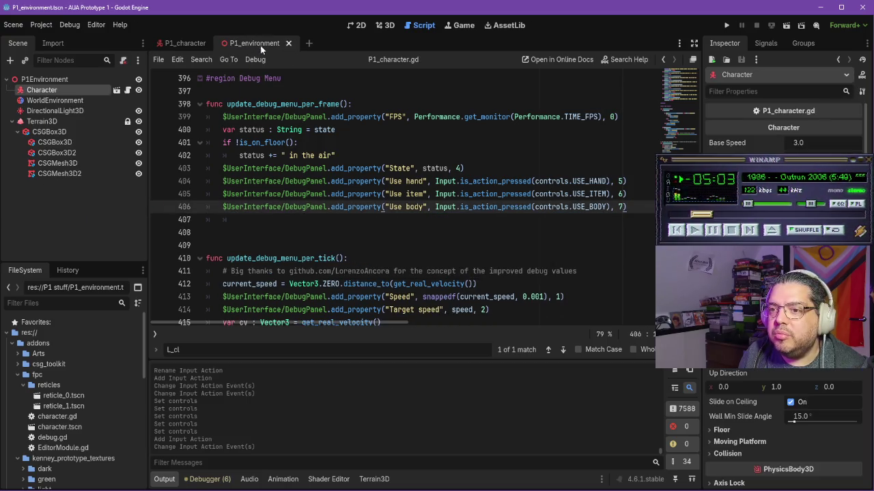
left_click(786, 25)
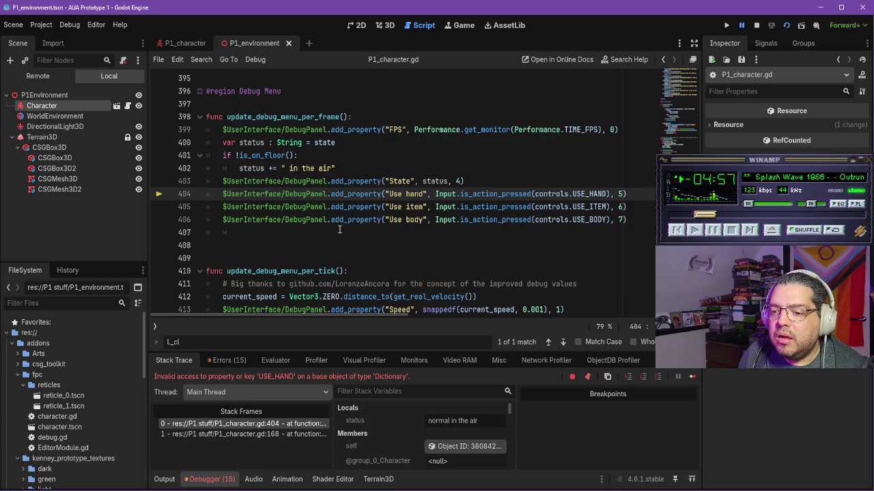
Step: Inspect the edited debug lines and the USE_HAND entry in the controls dictionary
left_click(339, 230)
left_click(561, 218)
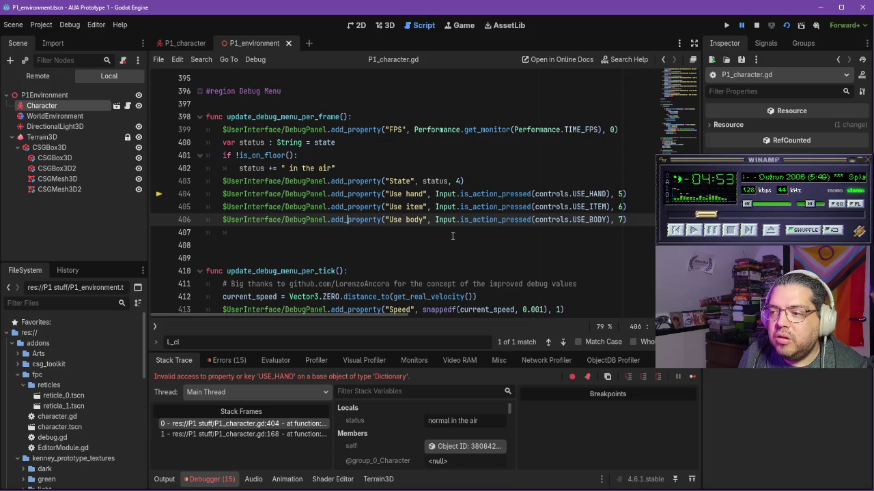
mouse_move(679, 117)
left_mouse_down()
mouse_move(675, 72)
mouse_move(682, 95)
left_mouse_up()
scroll(314, 205, "down", 2)
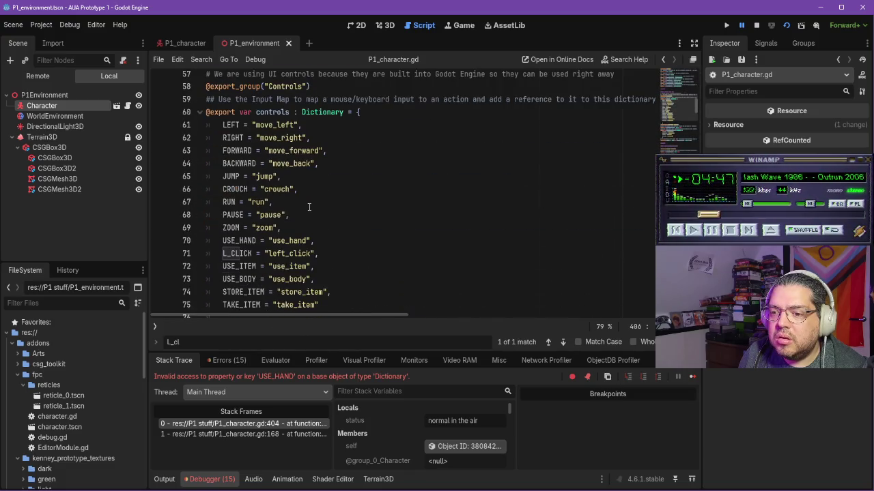
scroll(276, 225, "down", 1)
left_click(253, 202)
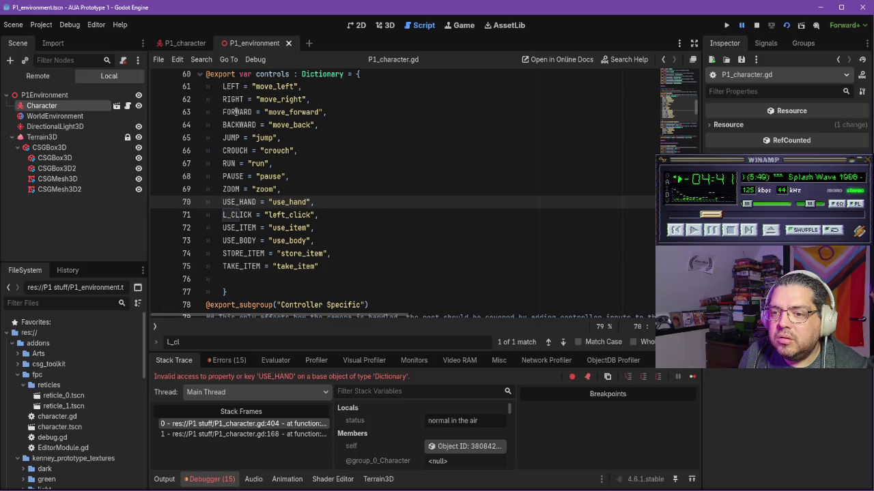
Step: Compare the Input Map with the use_hand action string, then switch to the P1_character scene
left_click(41, 25)
left_click(65, 37)
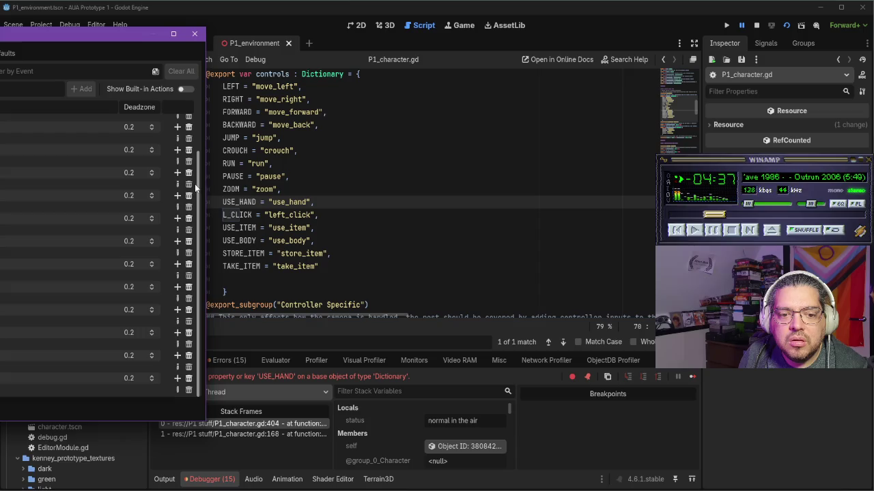
scroll(193, 174, "up", 2)
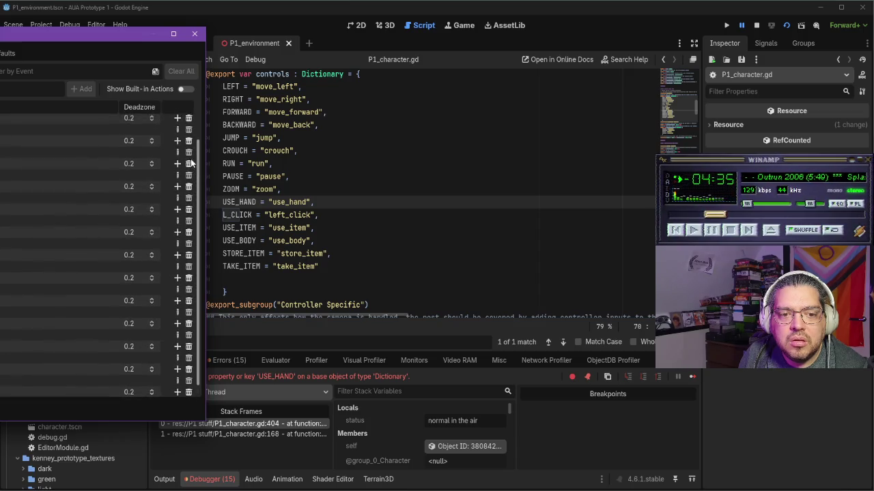
scroll(192, 156, "down", 1)
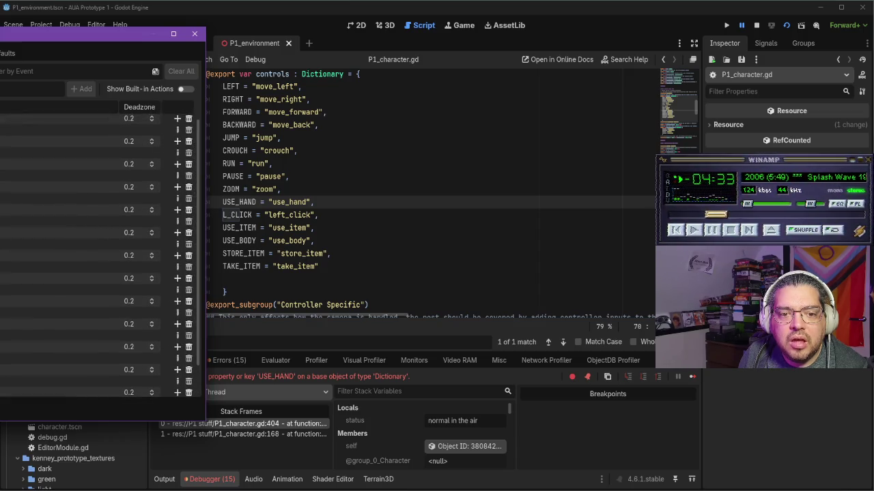
left_click(196, 34)
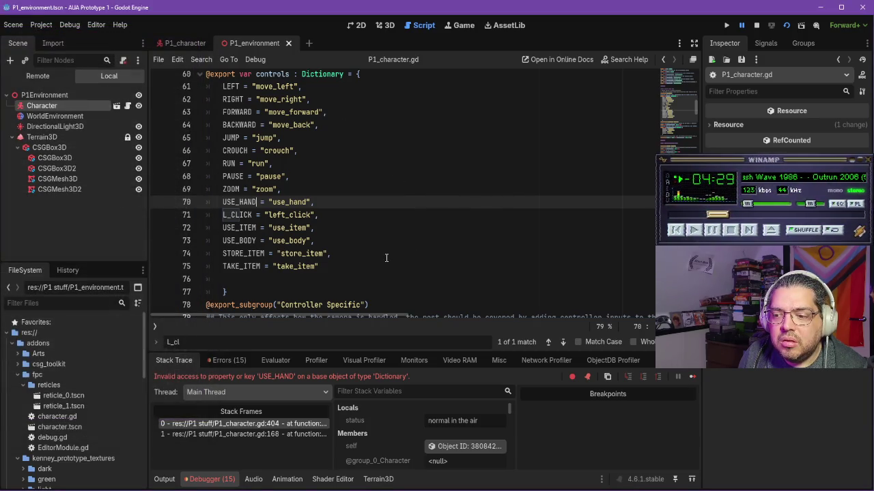
left_click(307, 215)
left_click(308, 202)
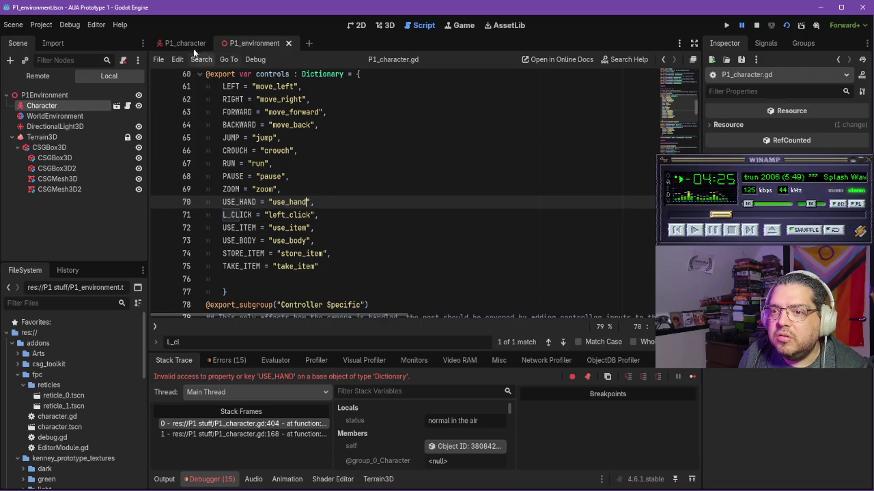
left_click(184, 45)
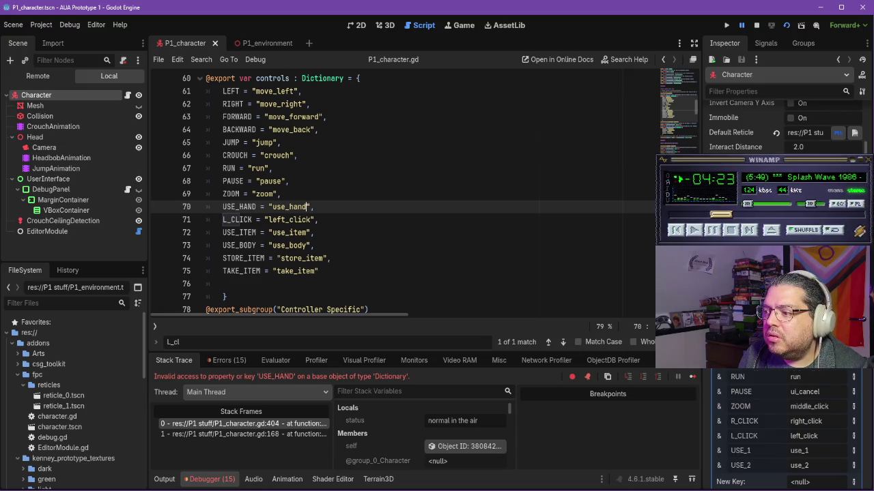
scroll(785, 423, "down", 2)
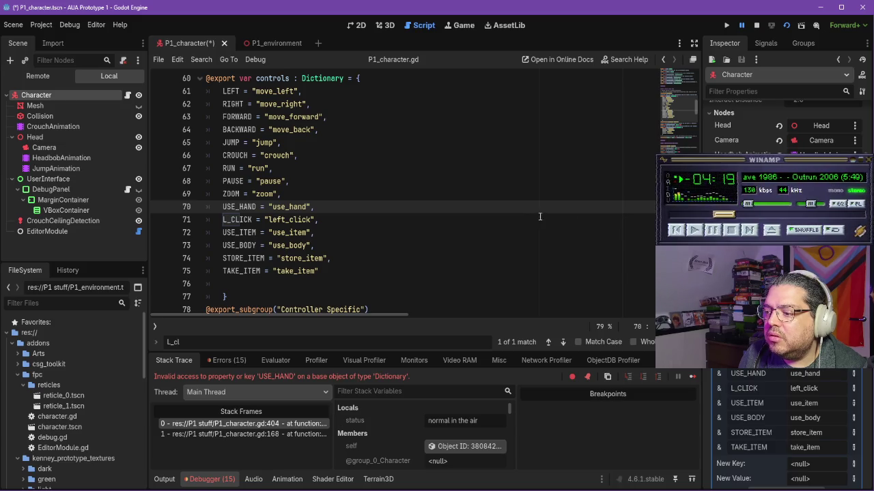
Step: Run the game with the F3 debug overlay and trigger the use hand, item and body actions
left_click(789, 26)
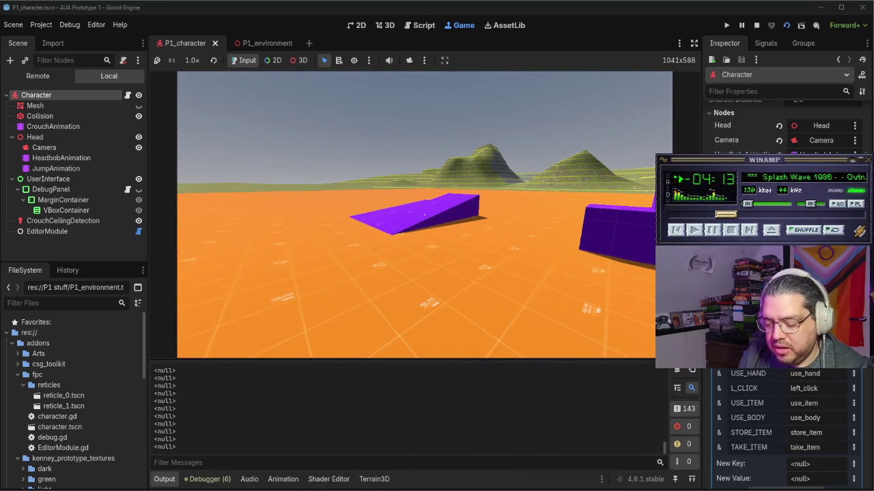
key("F3")
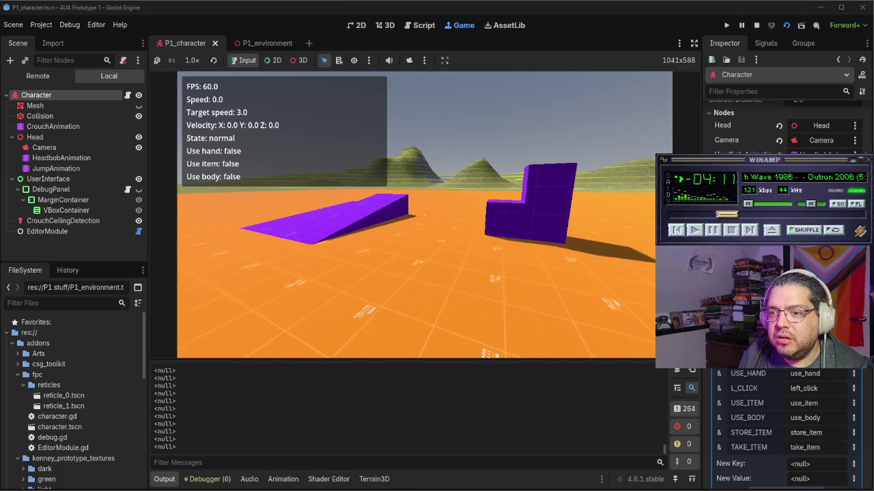
key("w")
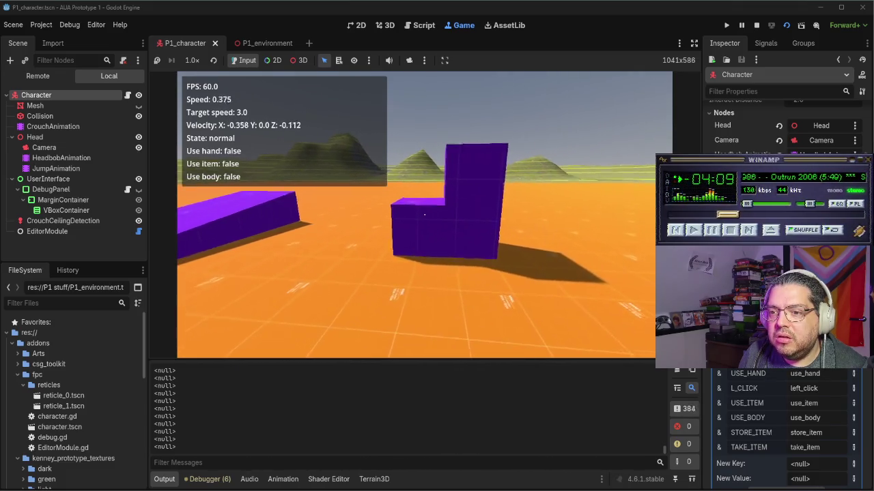
left_click(424, 215)
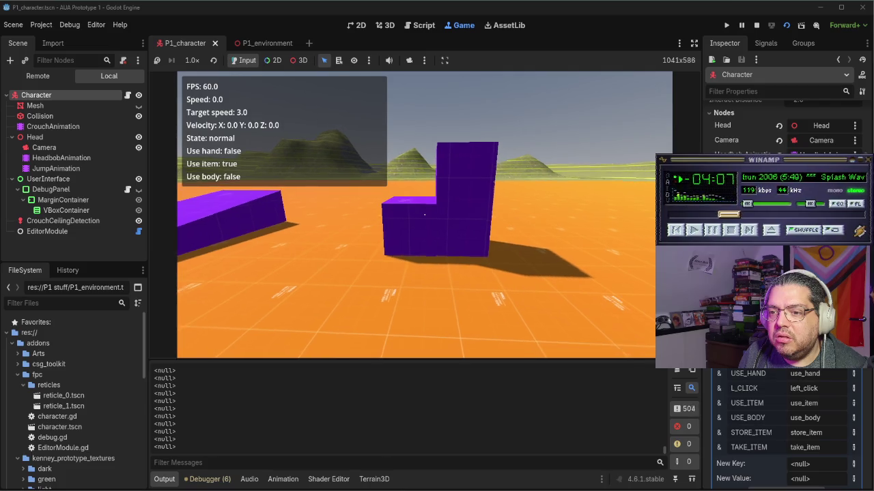
right_click(424, 215)
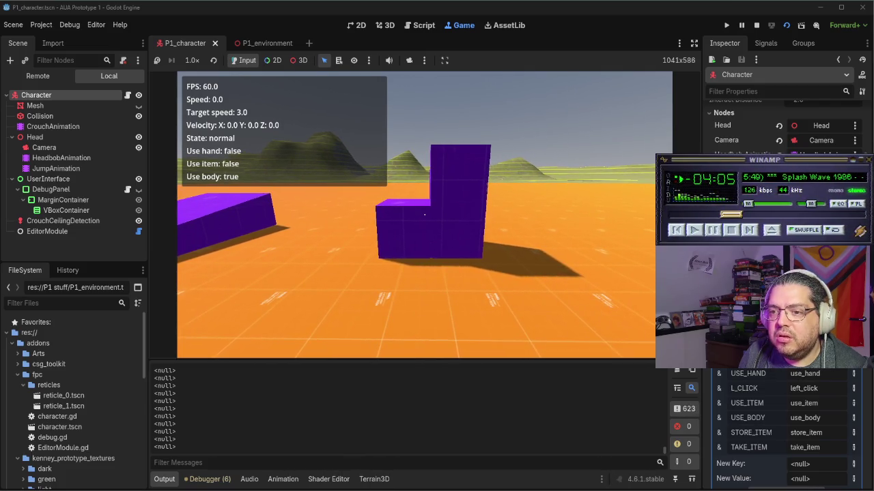
key("w")
Step: Stop the running game and return to the playing YouTube tutorial
key("Escape")
left_click(756, 27)
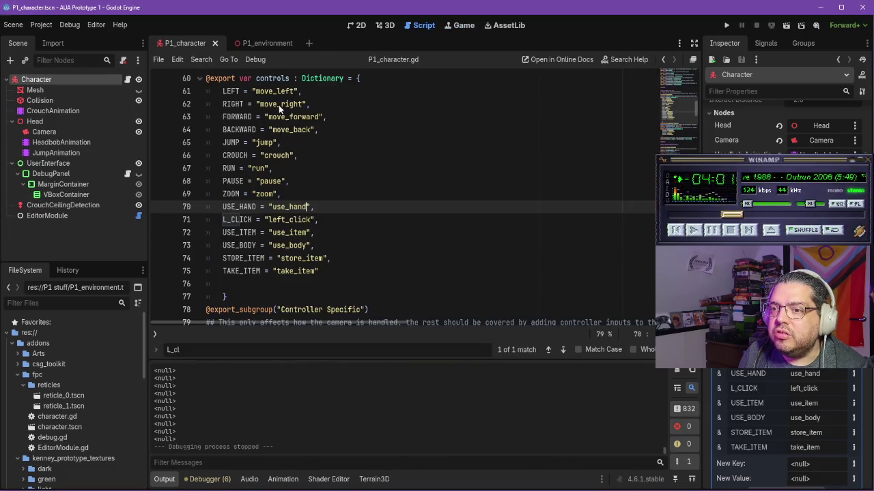
key("alt+Tab")
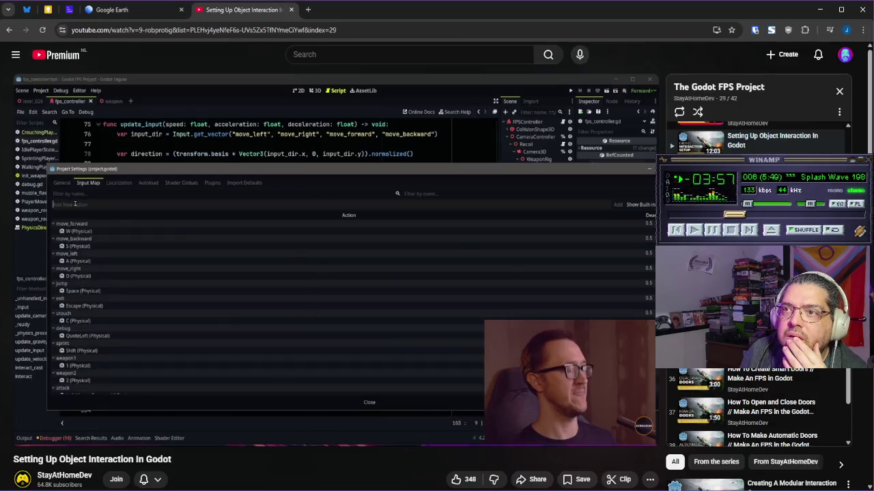
left_click(339, 314)
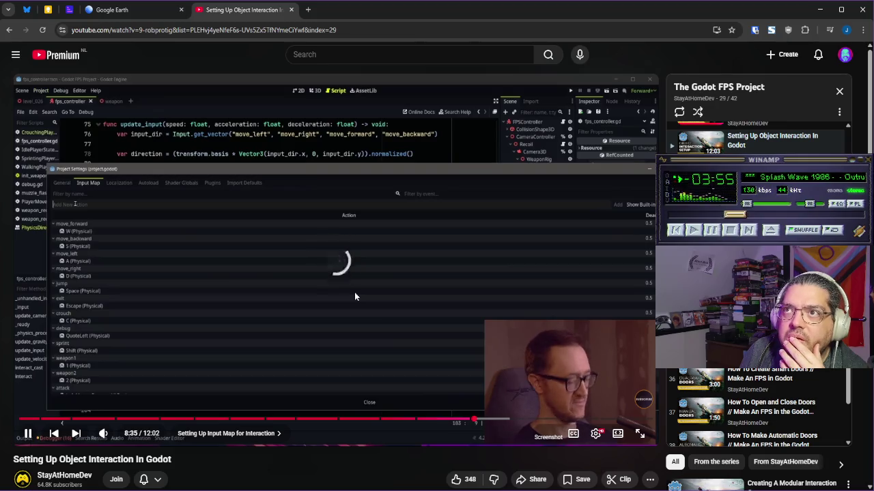
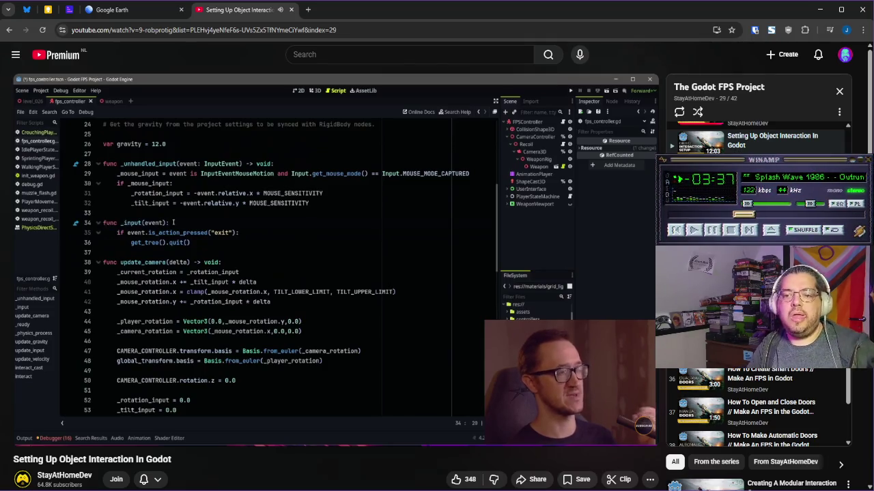
Step: Pause the YouTube tutorial and return to P1_character.gd in the Godot editor
left_click(424, 259)
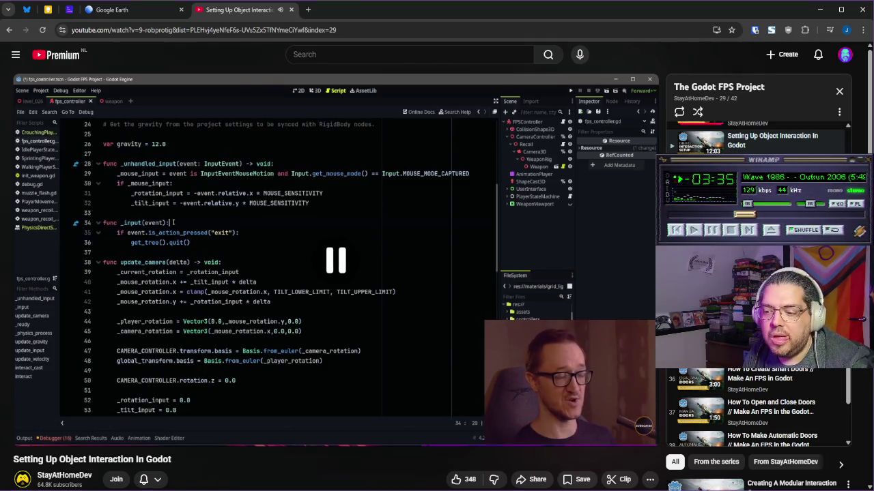
key("alt+Tab")
scroll(277, 279, "up", 1)
scroll(293, 247, "down", 5)
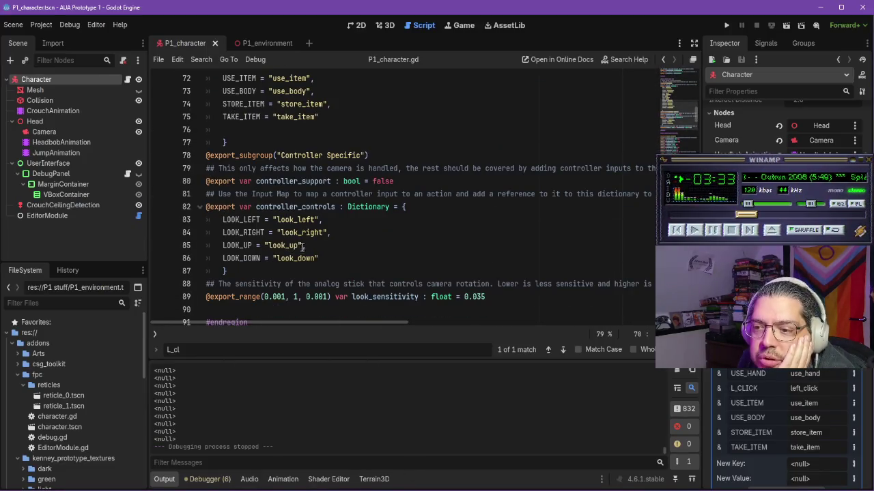
Step: Search P1_character.gd for 'event' and step through matches to the _unhandled_input function
key("ctrl+f")
type("event")
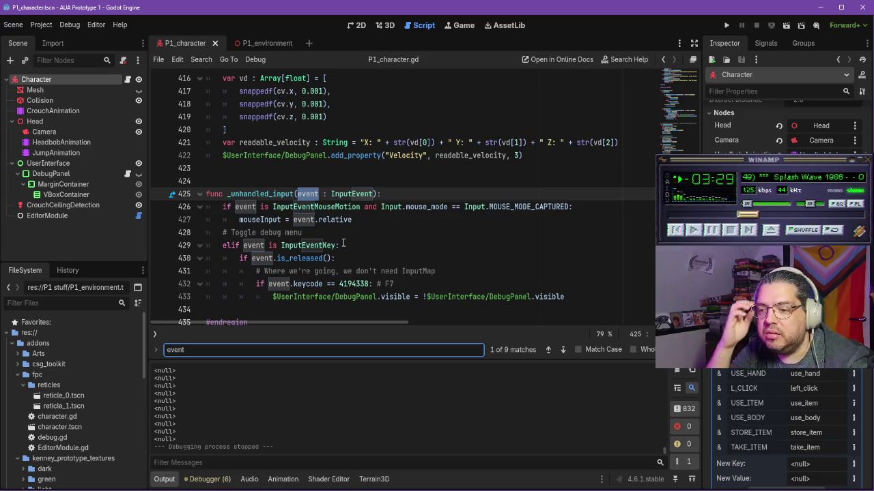
scroll(379, 253, "down", 2)
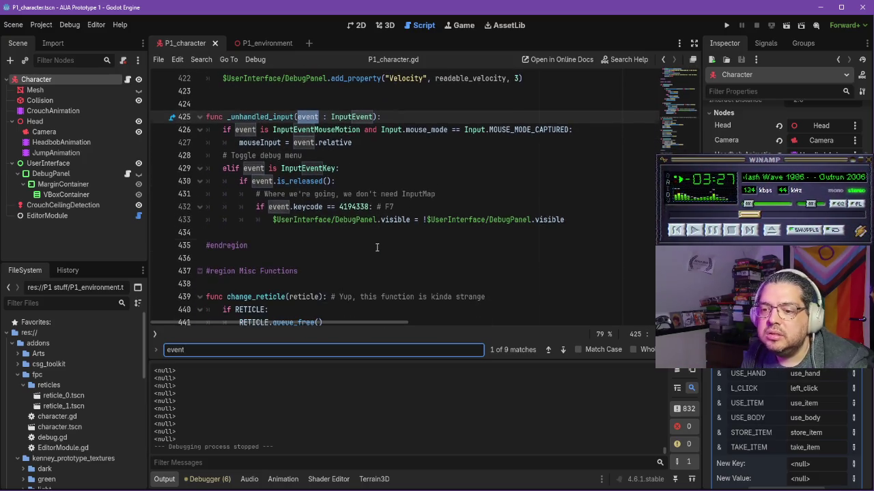
left_click(376, 248)
left_click(248, 351)
key("Return")
key("Return")
key("Return")
key("Return")
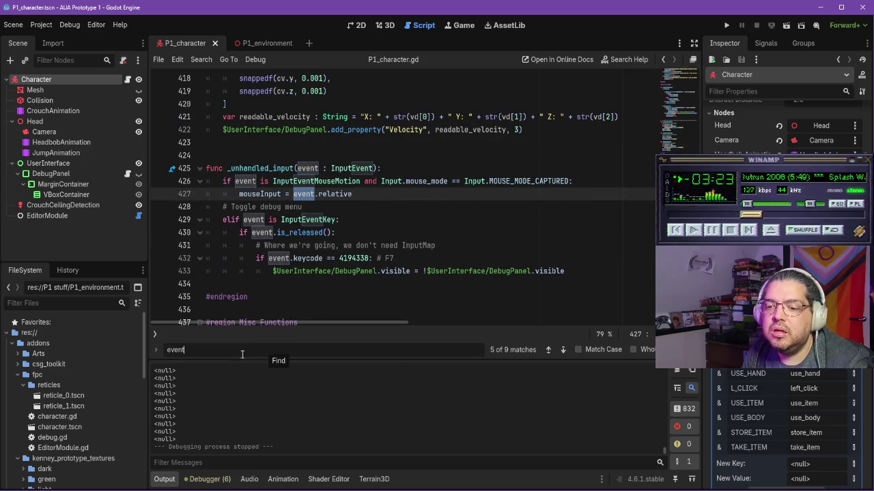
key("ctrl+a")
Step: Search the script for 'input' and step through matches on lines 79, 81 and 133
type("input")
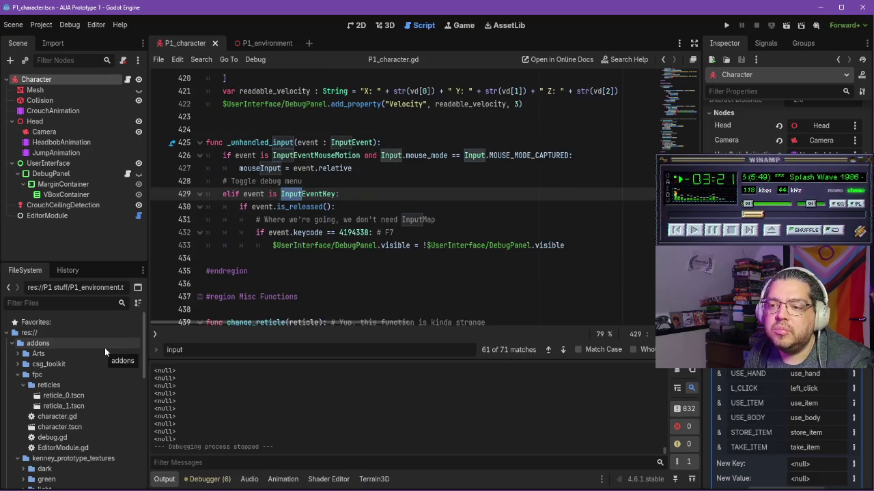
key("Return")
key("Return")
key("Return")
key("Return")
key("Return")
key("Return")
key("Return")
key("Return")
key("Return")
key("Return")
key("Return")
key("Return")
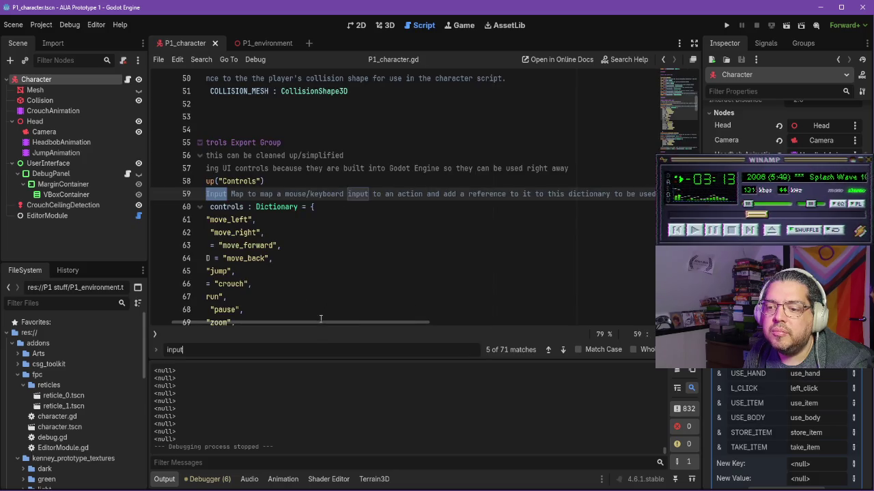
key("Return")
key("Return")
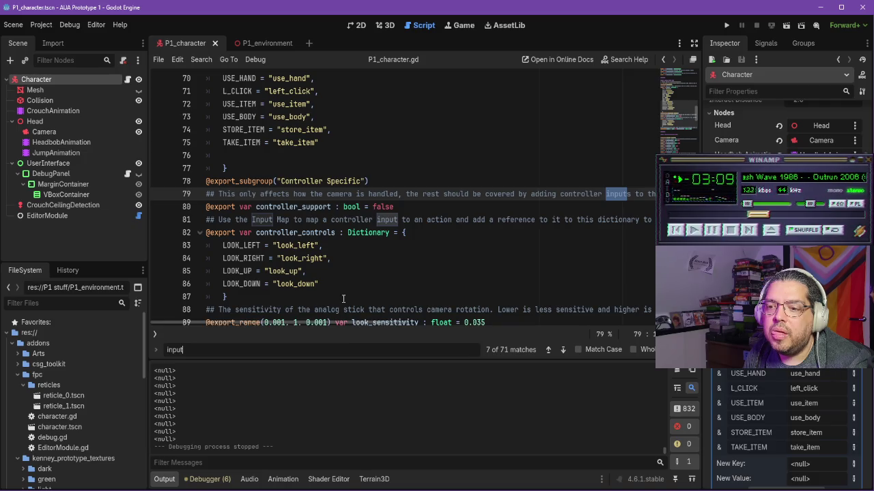
key("Return")
key("Return")
key("Return")
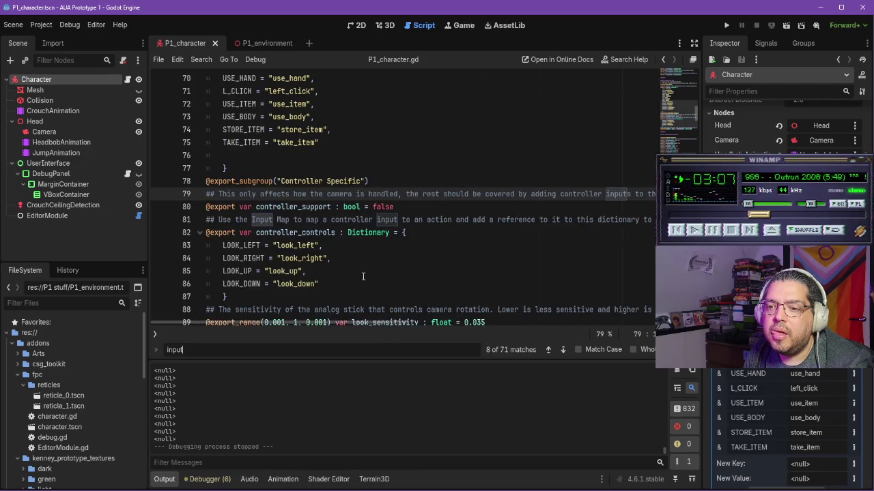
key("Return")
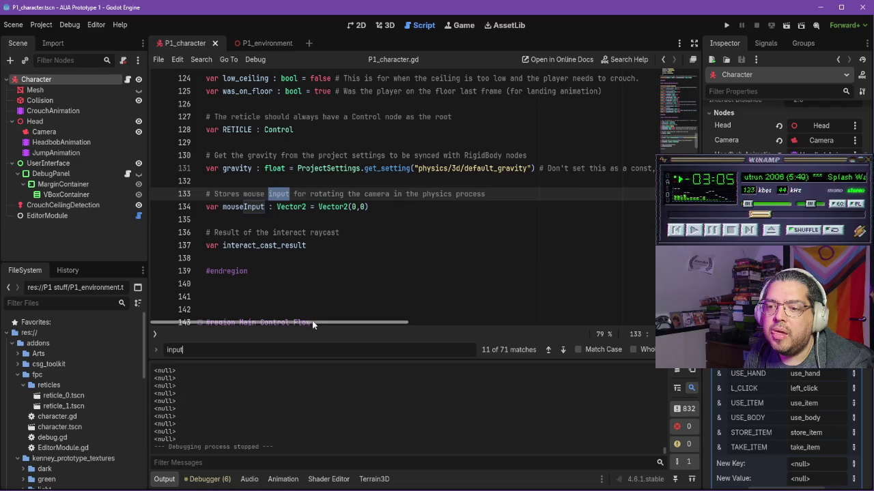
key("Return")
key("Return")
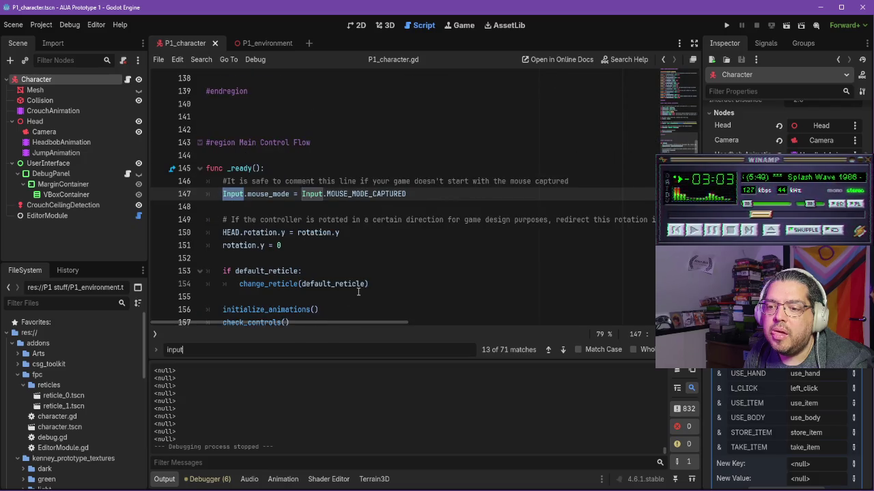
scroll(356, 234, "down", 3)
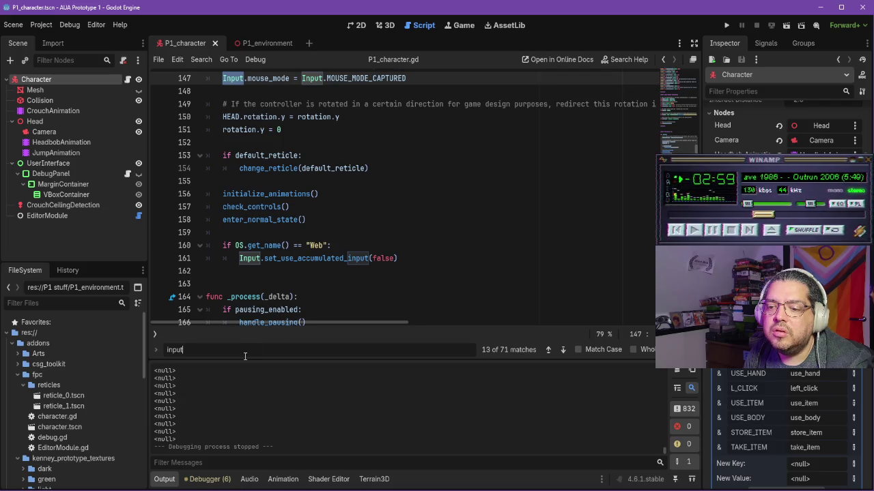
Step: Open a new line after line 159 in _ready for a '###' note, then resume the input search
left_click(250, 233)
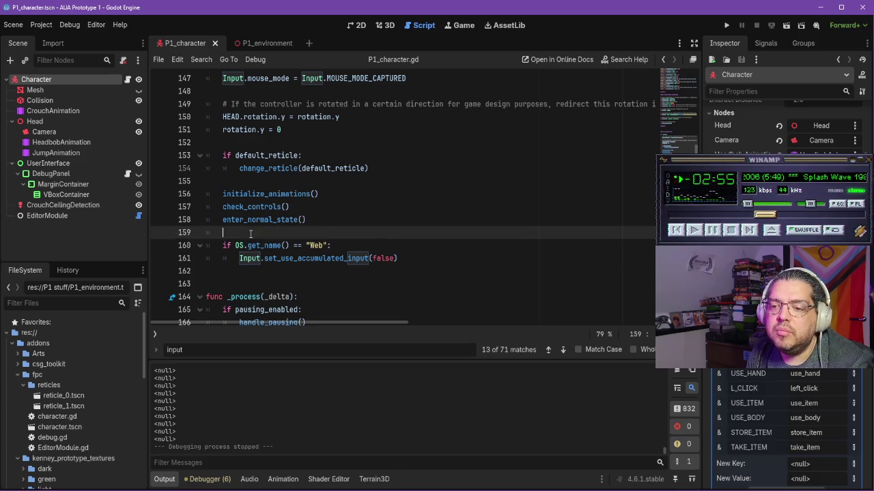
key("Return")
type("### Bob ???")
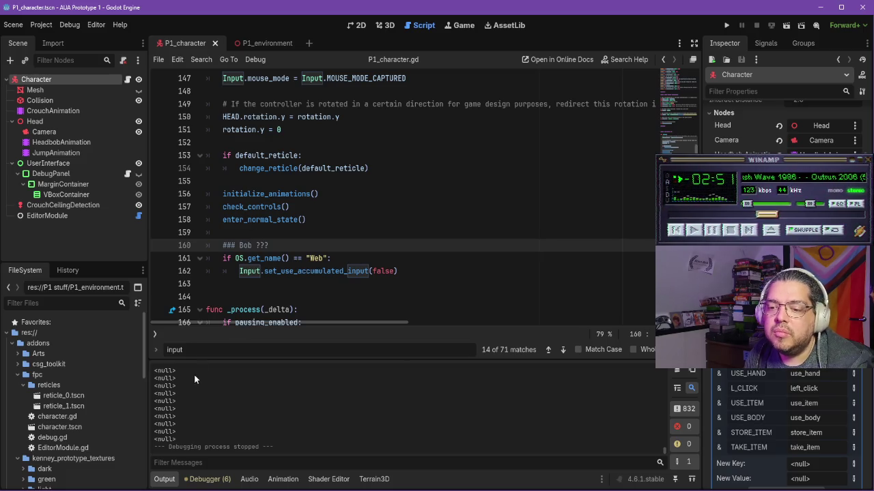
left_click(217, 348)
key("Return")
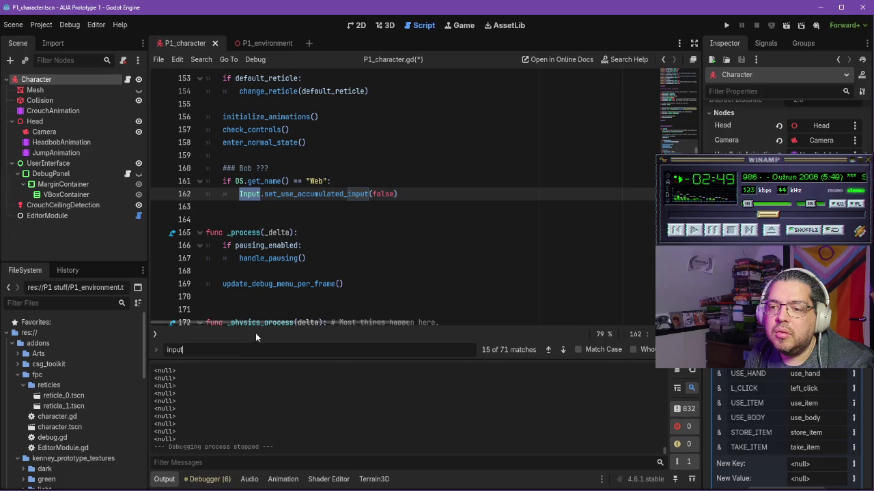
Step: Step through the remaining 'input' matches down to the Input Handling region at line 211
key("Return")
key("Return")
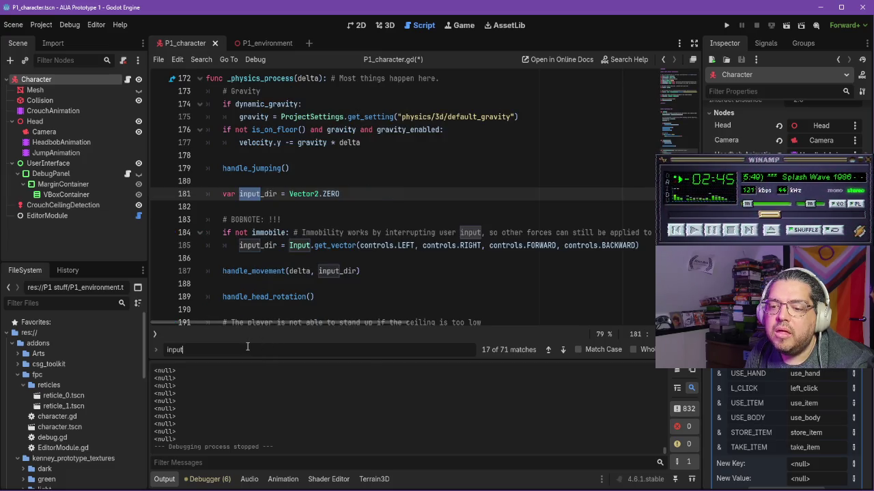
key("Return")
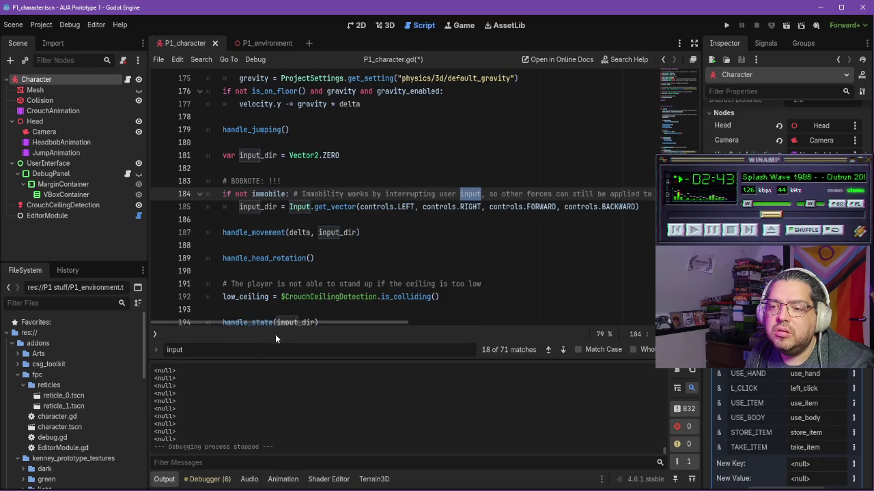
key("Return")
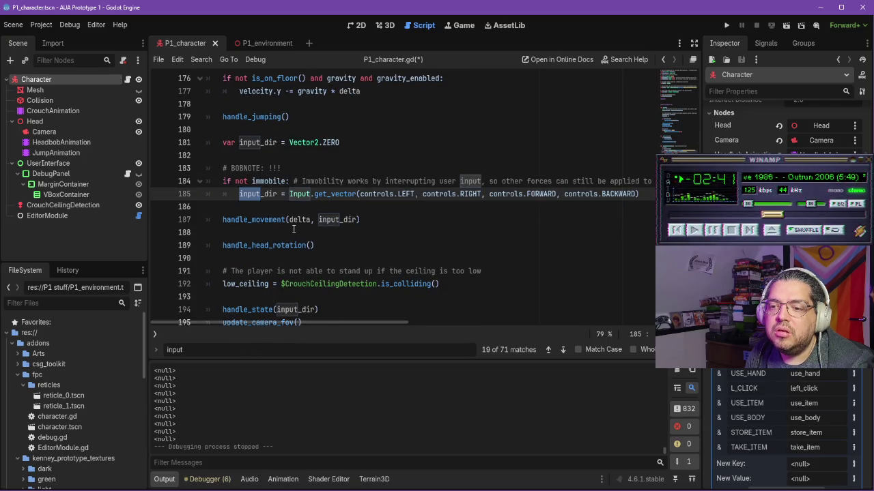
key("Return")
key("Return")
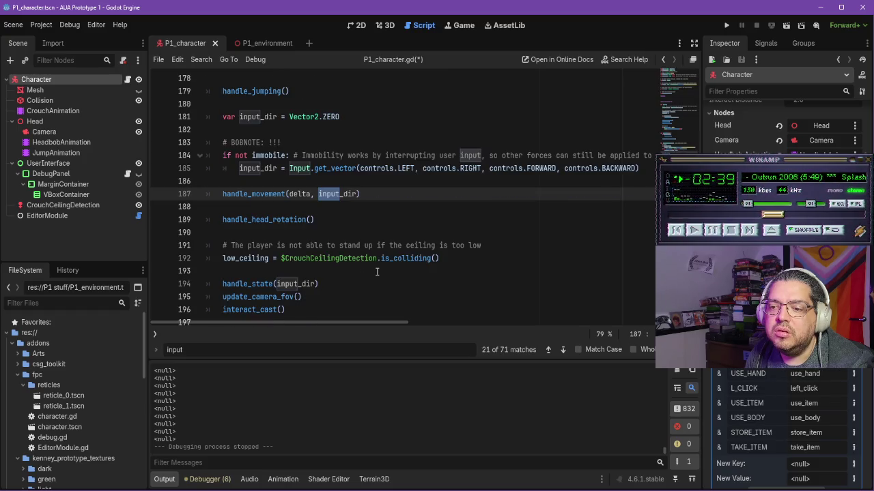
key("Return")
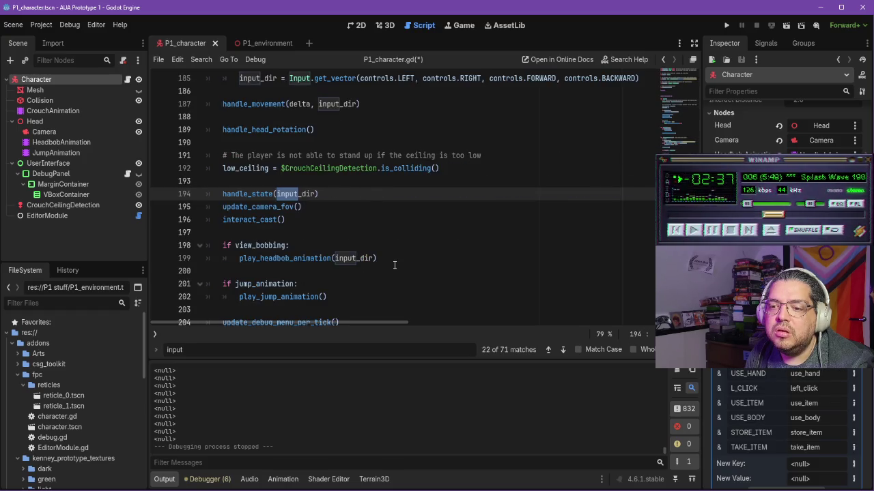
key("Return")
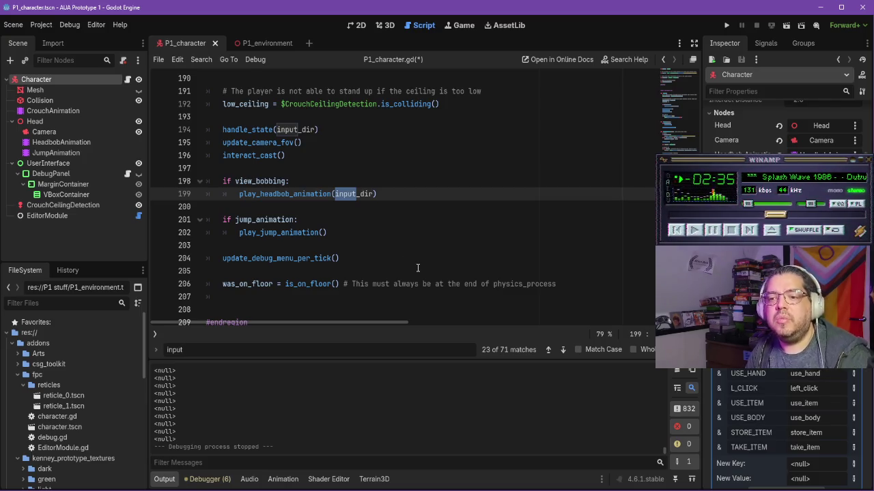
key("Return")
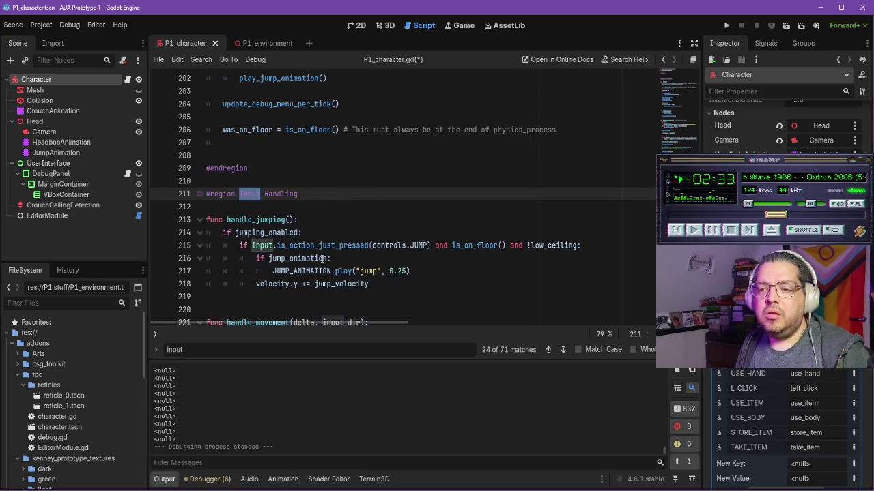
Step: Look over the Input Handling code, then bring up the YouTube tutorial
scroll(407, 261, "down", 4)
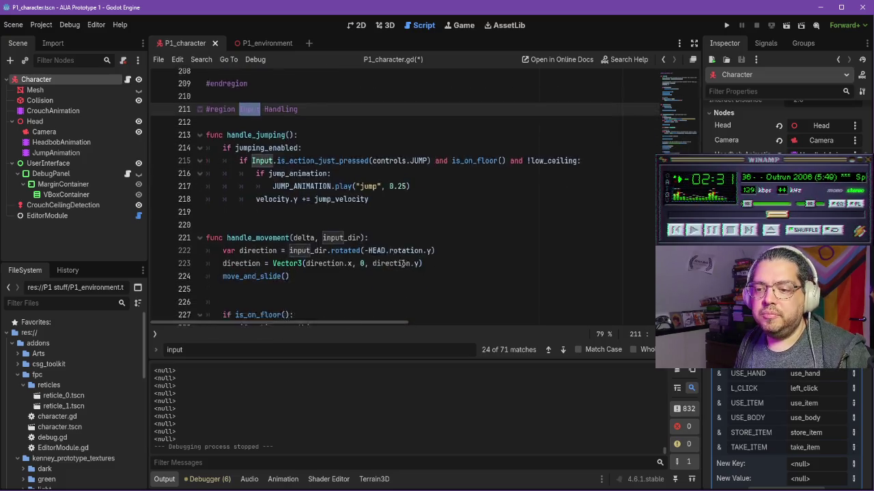
scroll(408, 262, "down", 5)
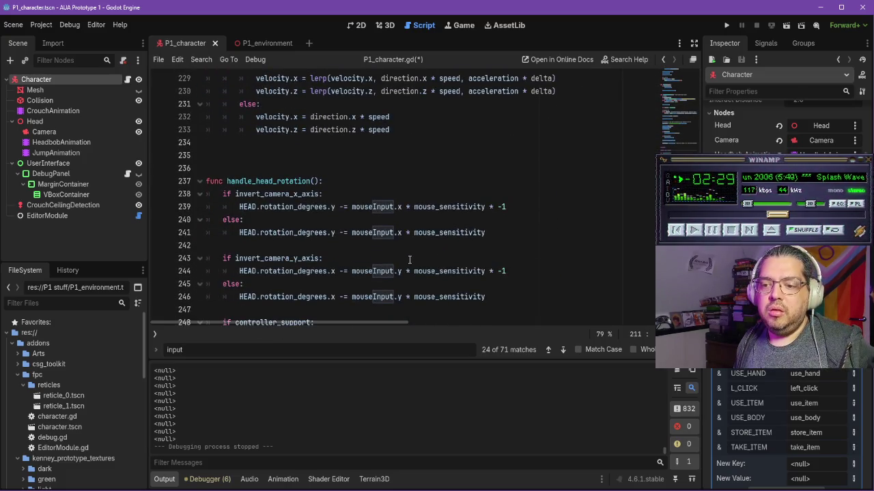
scroll(409, 259, "down", 18)
scroll(412, 255, "down", 10)
scroll(416, 253, "up", 20)
scroll(419, 254, "up", 9)
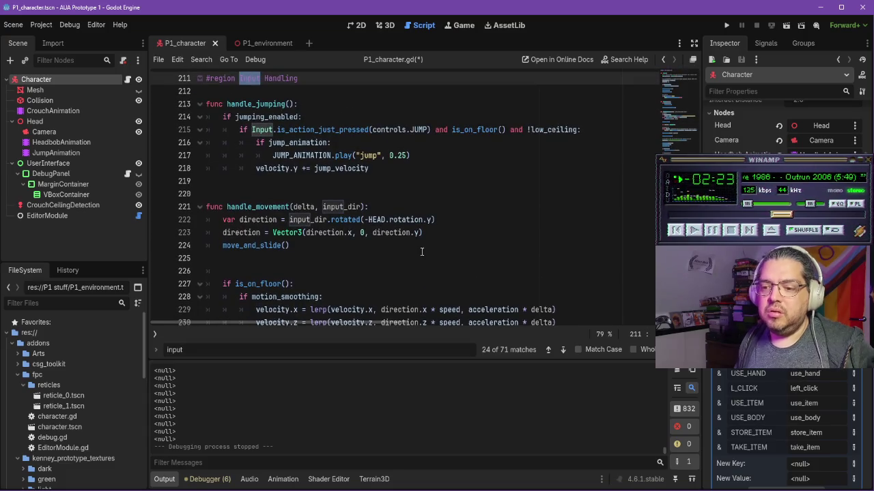
scroll(422, 251, "down", 7)
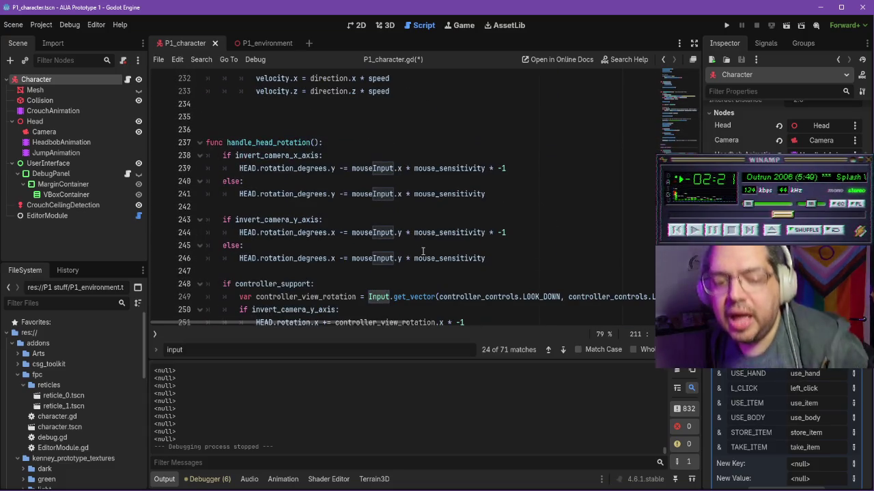
scroll(417, 246, "down", 5)
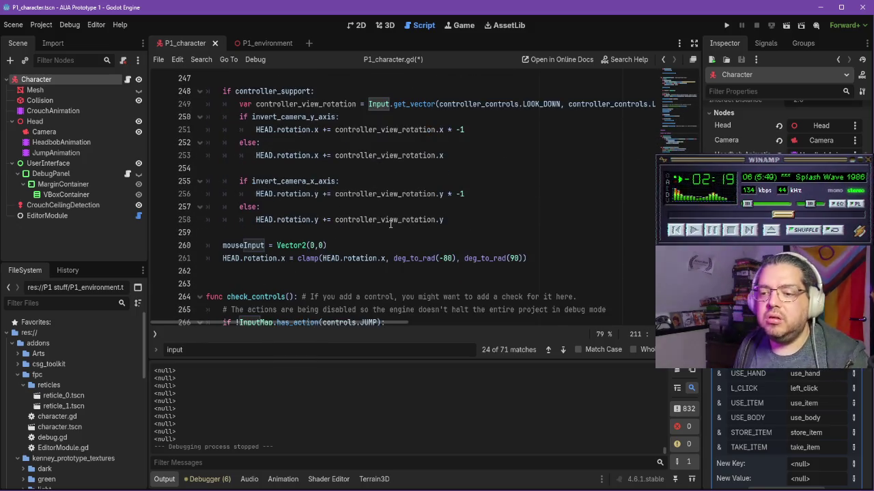
scroll(391, 225, "down", 3)
scroll(393, 223, "down", 3)
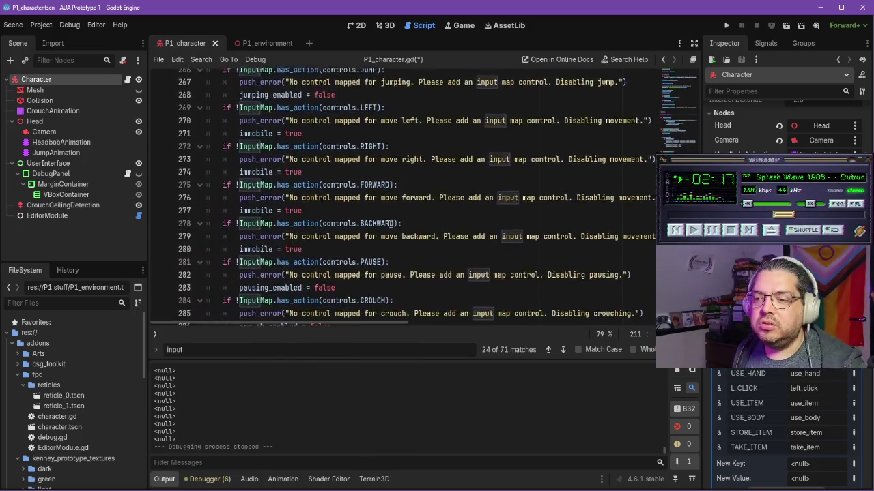
scroll(394, 223, "down", 5)
scroll(393, 219, "up", 14)
scroll(394, 219, "up", 9)
scroll(395, 208, "up", 7)
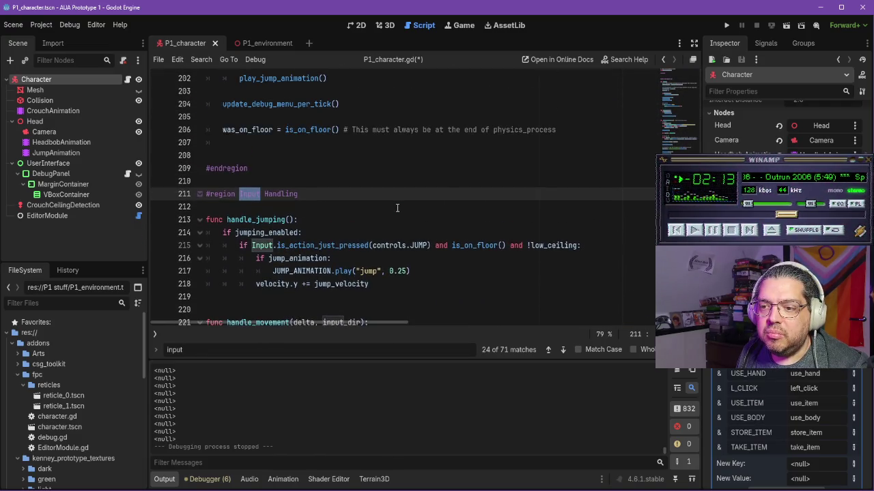
scroll(369, 218, "up", 2)
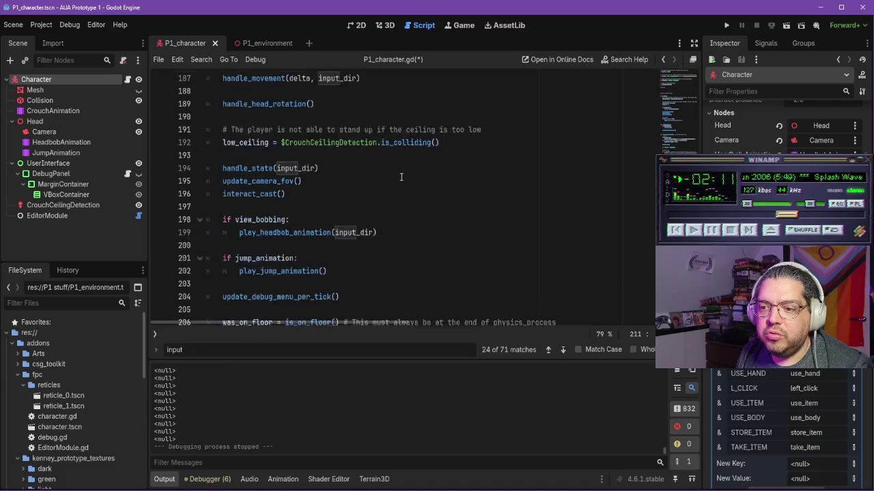
scroll(392, 236, "up", 5)
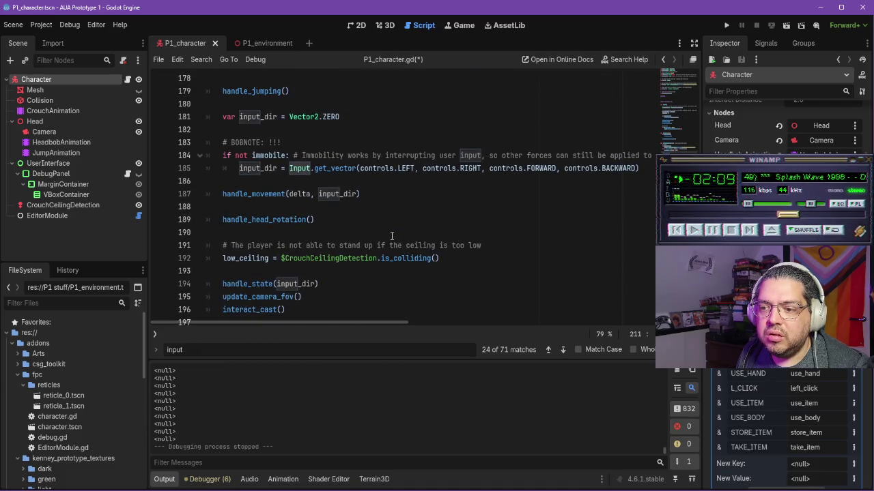
scroll(393, 231, "down", 10)
scroll(394, 229, "down", 1)
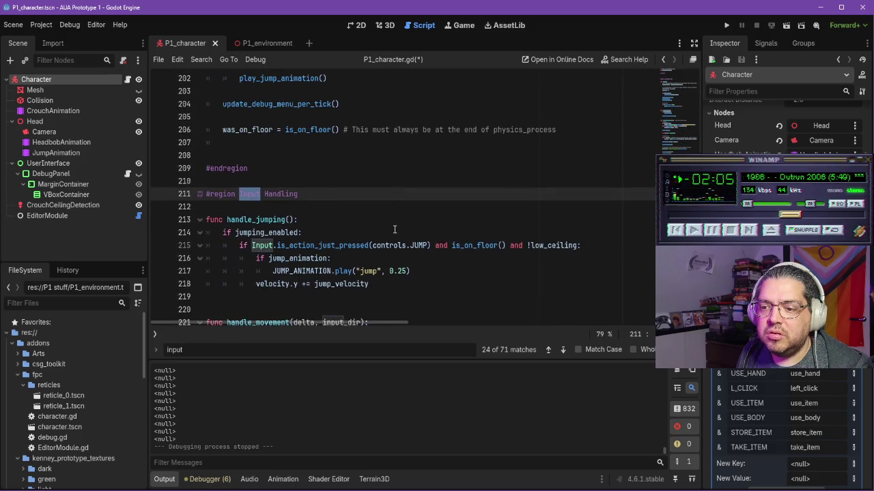
scroll(394, 230, "down", 6)
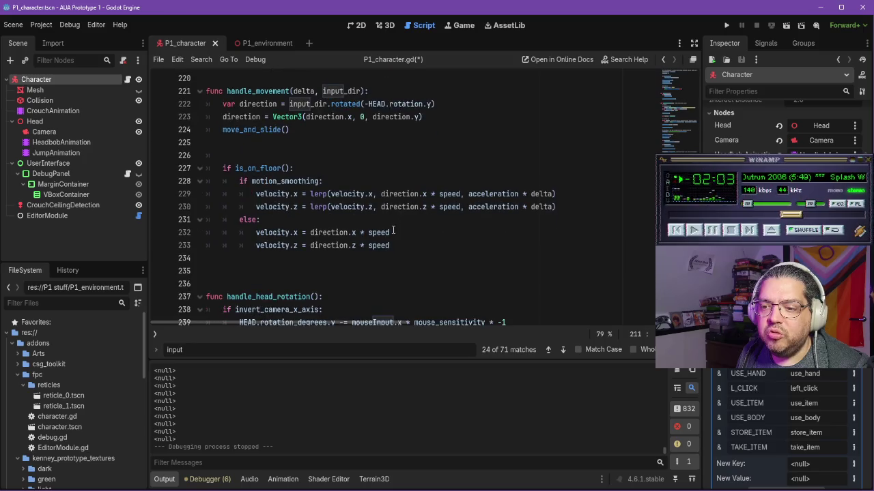
scroll(393, 231, "down", 4)
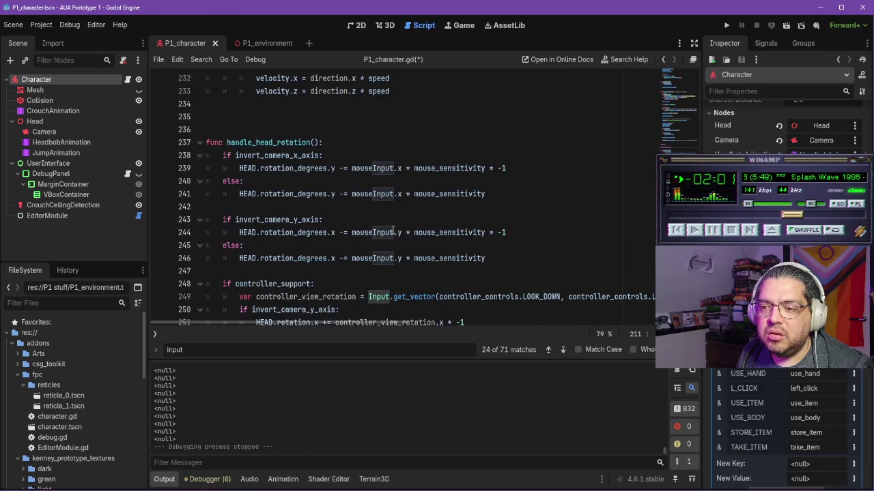
scroll(393, 229, "up", 16)
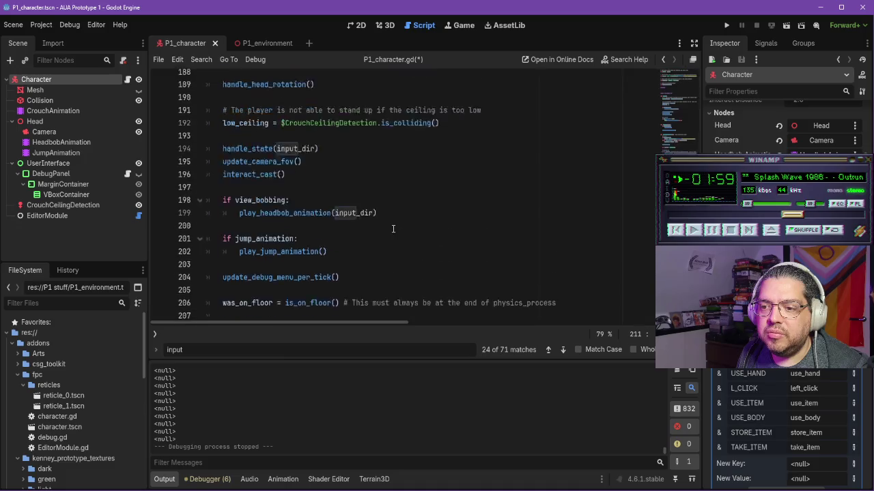
key("alt+Tab")
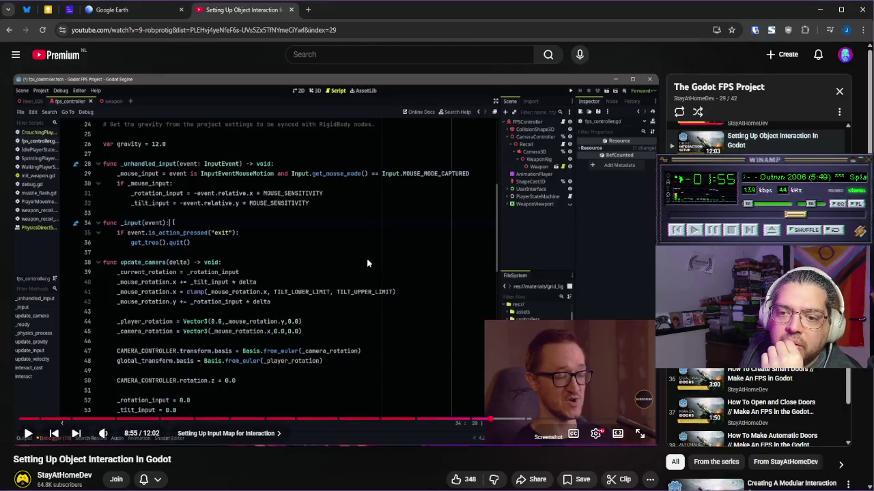
Step: Play the tutorial a few more seconds and pause it at 9:01
left_click(379, 259)
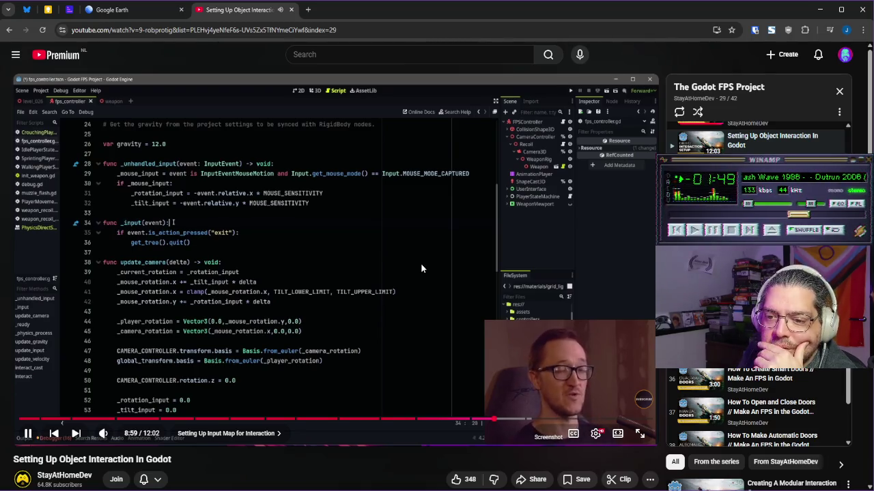
left_click(349, 271)
Step: Back in Godot, search P1_character.gd for '_input'
key("alt+Tab")
scroll(315, 266, "up", 5)
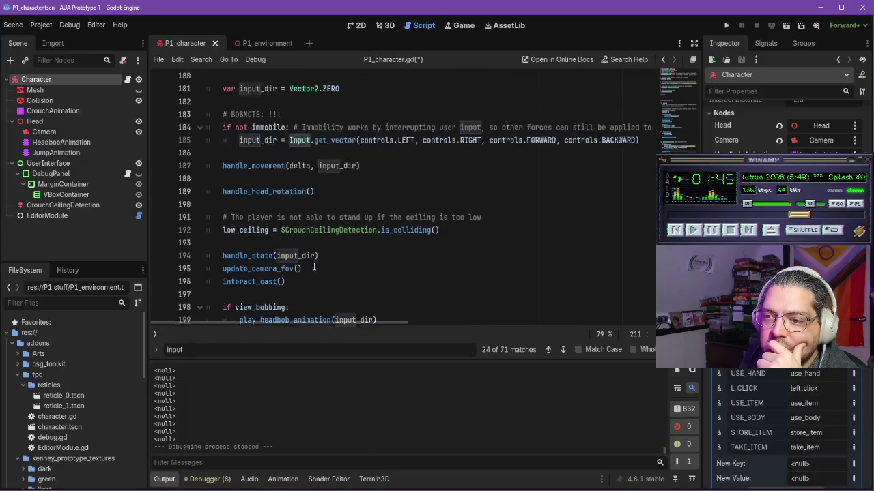
scroll(314, 266, "down", 10)
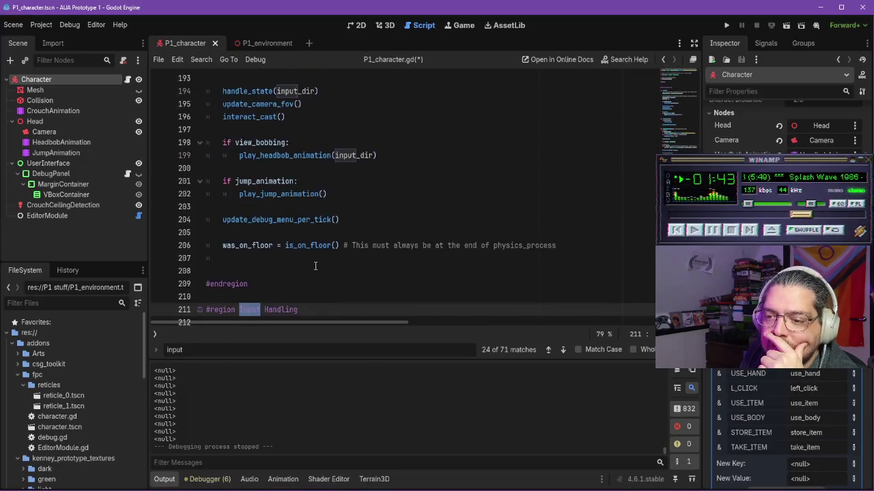
key("ctrl+a")
type("_inpu")
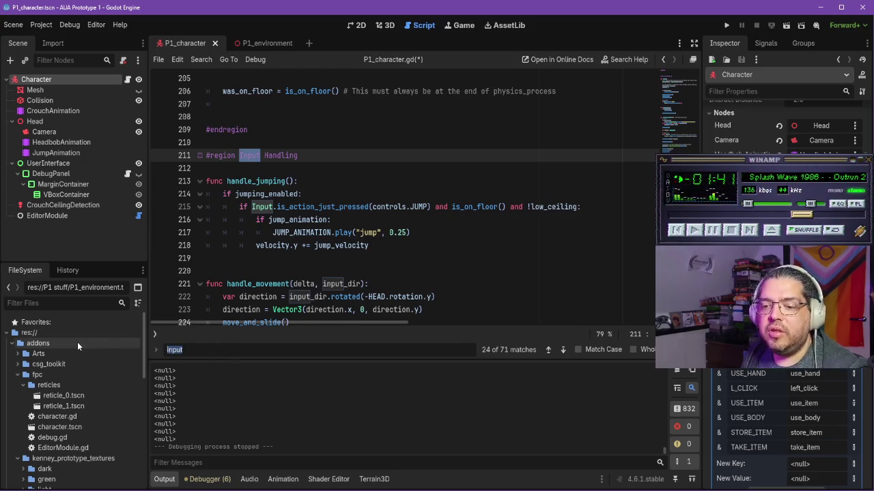
type("t")
key("Return")
key("Return")
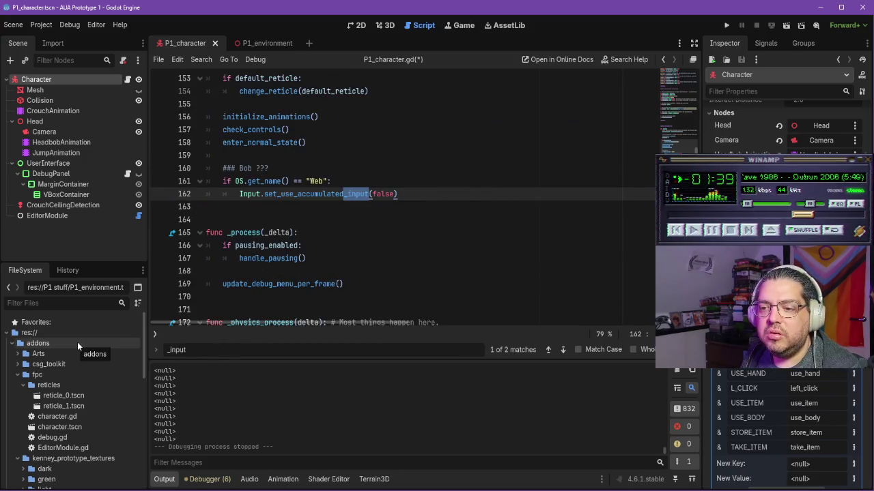
Step: Fold the State Handling and Animation Handling regions and place the caret after the control checks
scroll(311, 195, "up", 5)
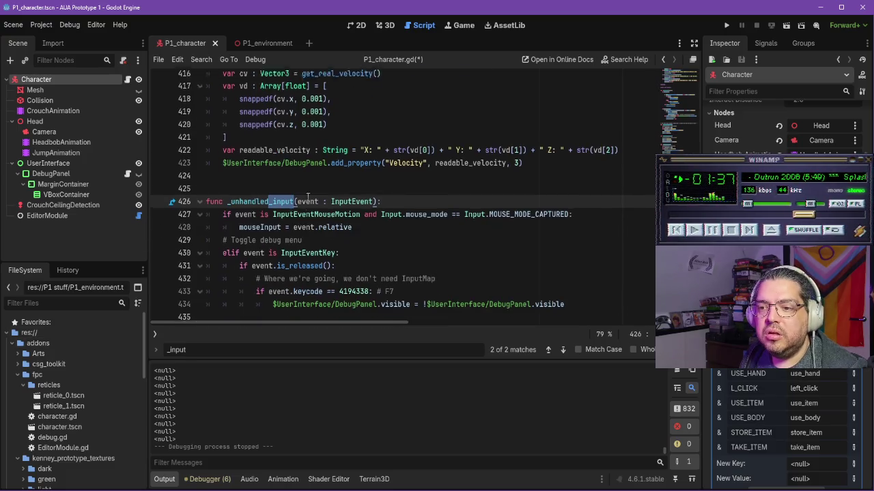
scroll(310, 194, "up", 9)
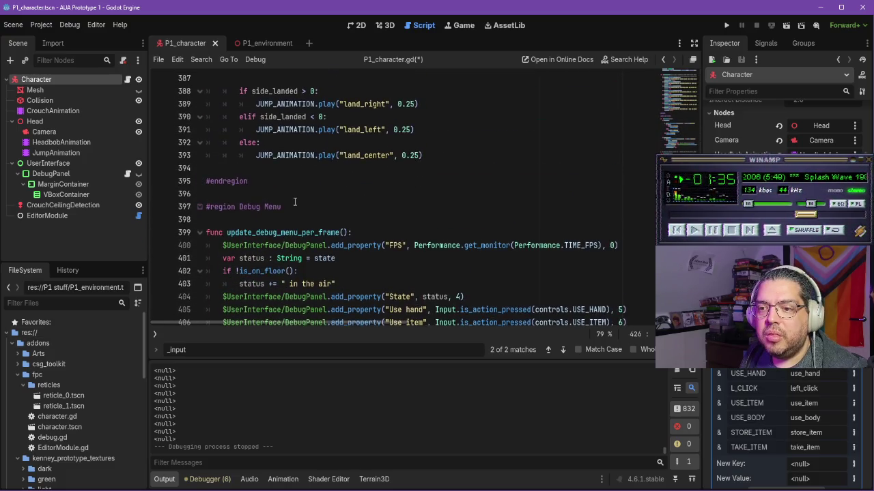
scroll(296, 196, "up", 11)
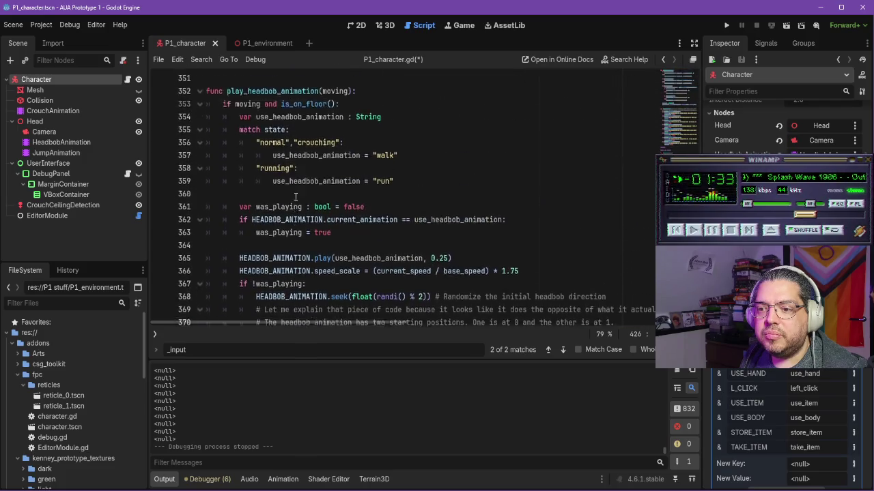
scroll(296, 197, "up", 6)
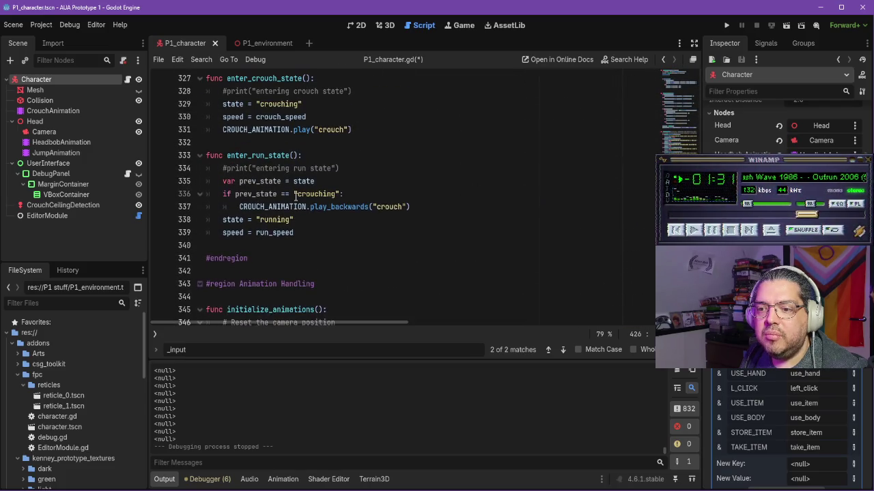
scroll(295, 196, "up", 8)
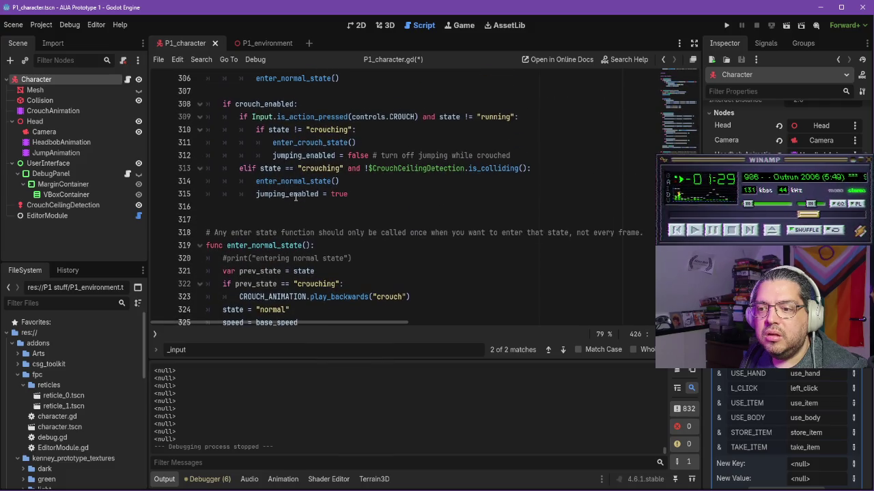
scroll(305, 193, "up", 4)
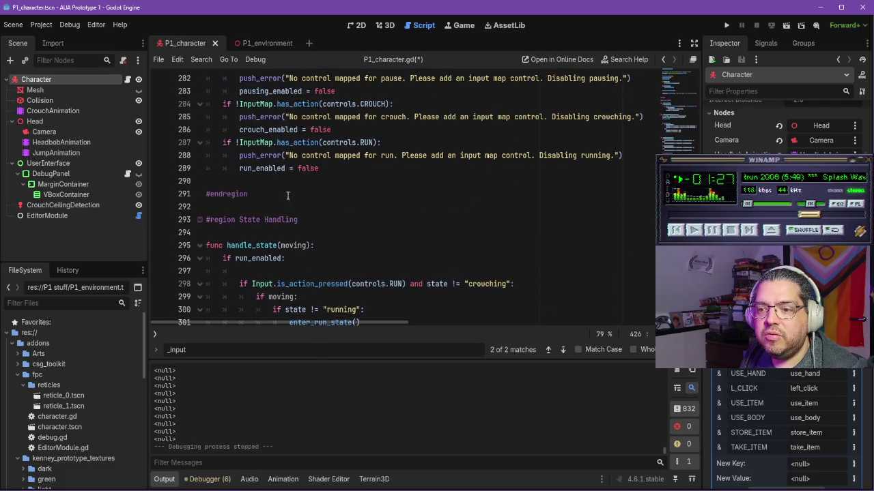
left_click(199, 219)
left_click(200, 246)
scroll(239, 232, "up", 9)
scroll(270, 213, "up", 6)
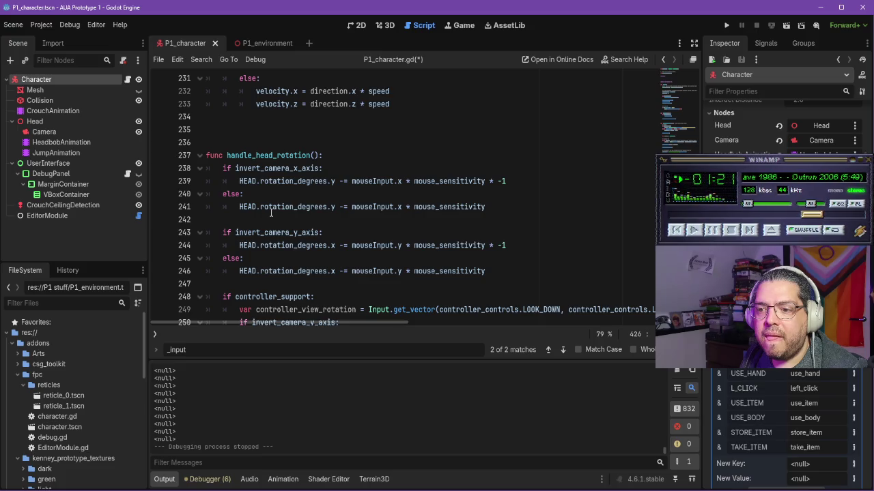
scroll(271, 213, "down", 12)
left_click(264, 219)
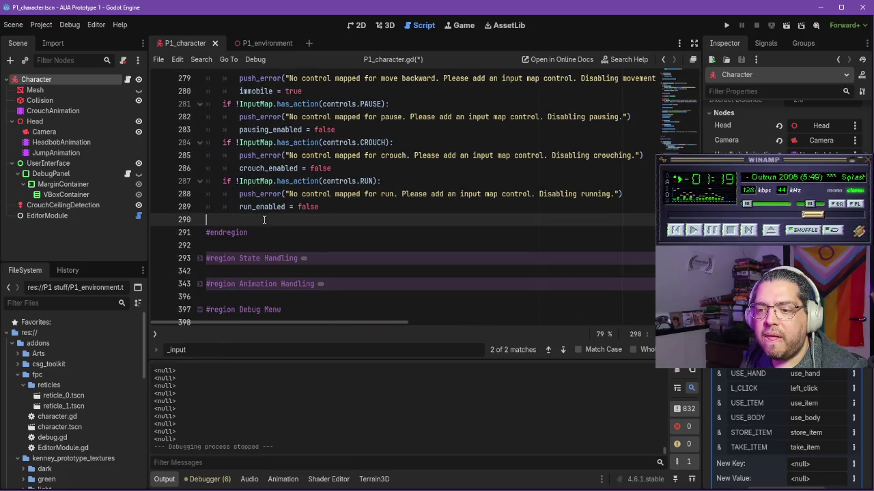
Step: Add a func _input(event): stub with pass after the control checks
key("Return")
key("Return")
key("Down")
key("Down")
key("Up")
key("Up")
key("Up")
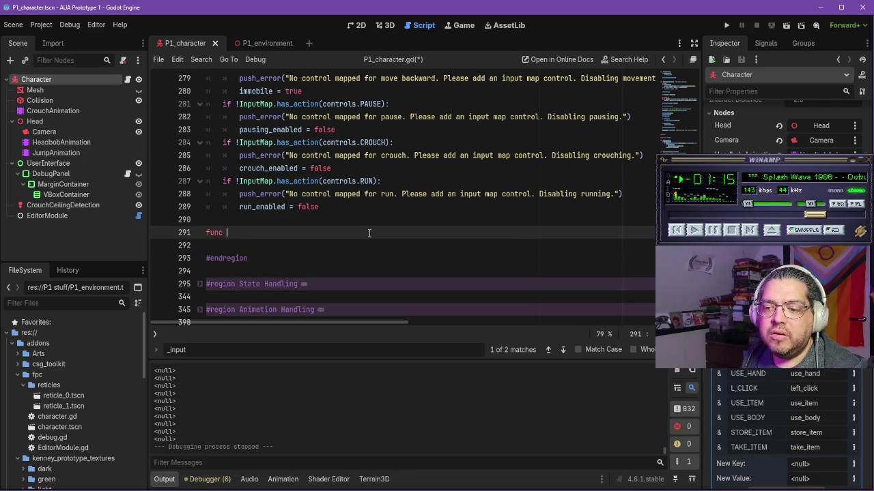
type("_input(event")
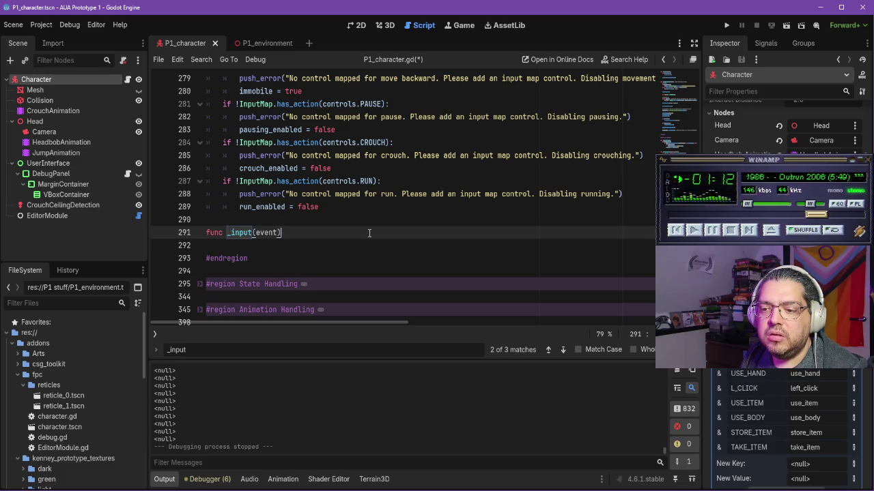
key("Return")
type("pass")
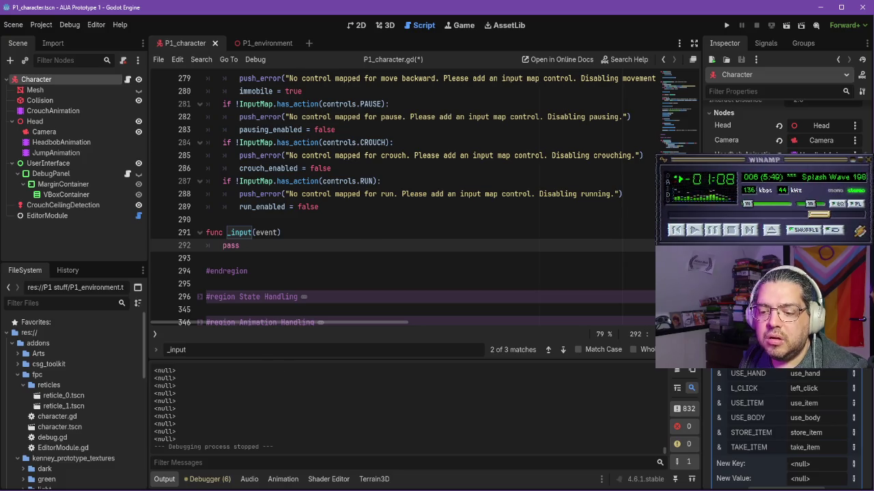
Step: Compare with the tutorial's _input code, put the caret inside _input, then bring the tutorial up
key("alt+Tab")
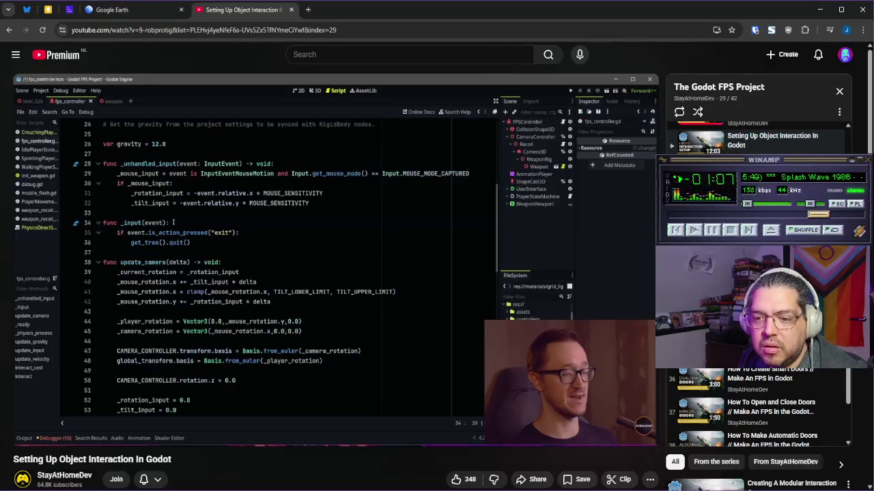
key("alt+Tab")
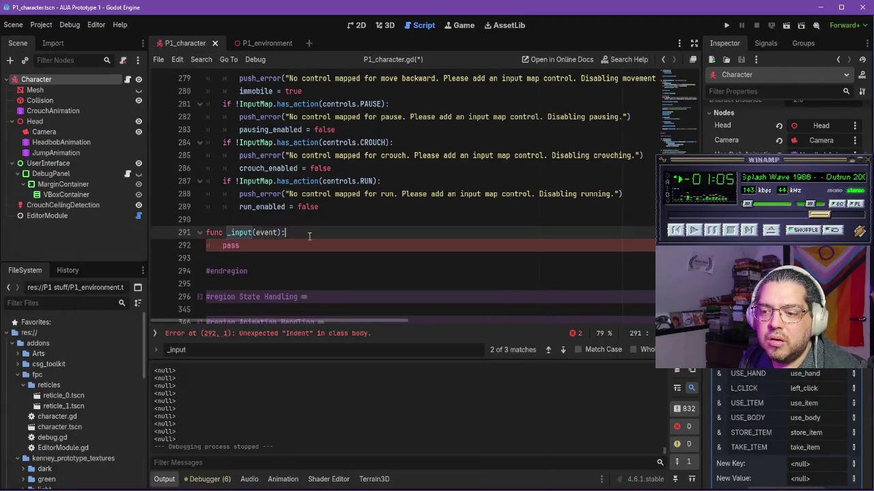
left_click(300, 241)
key("alt+Tab")
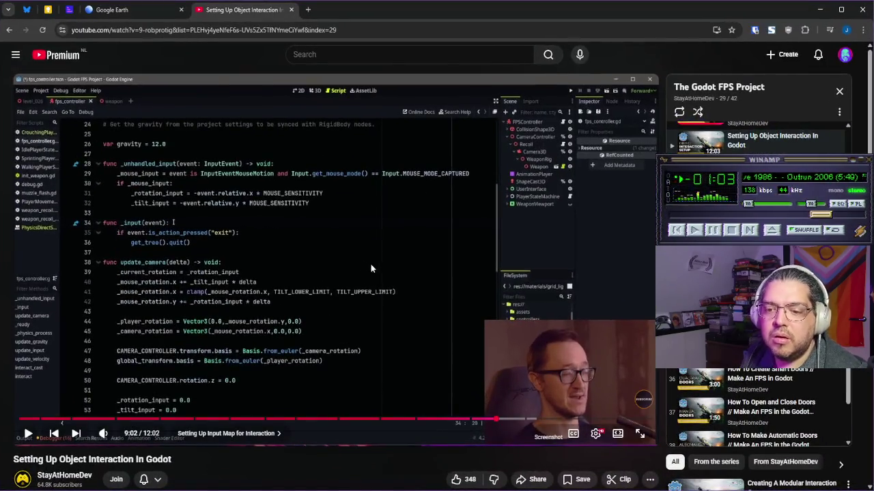
Step: Play the tutorial to its quit-on-action _input example, pause it, and return to Godot
left_click(376, 266)
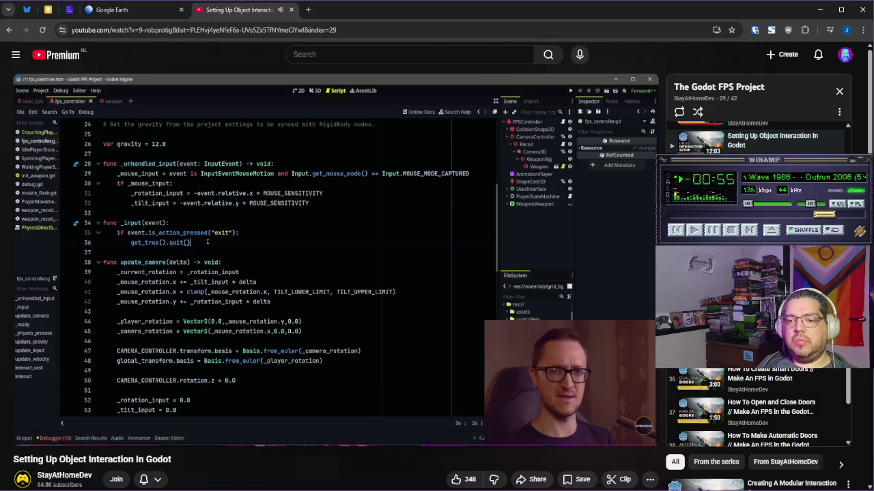
left_click(369, 259)
mouse_move(404, 490)
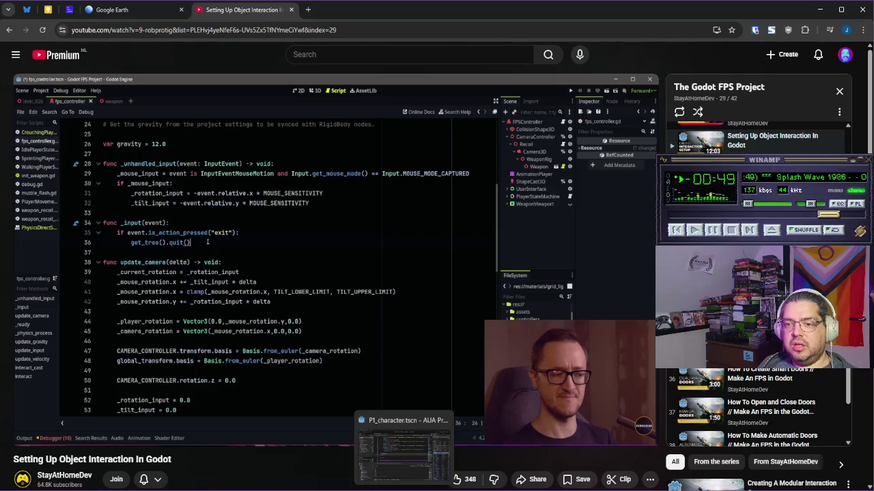
left_click(403, 450)
Step: Replace the pass placeholder with the start of an 'if event.is' check
key("ctrl+BackSpace")
type("iff e")
key("BackSpace")
key("BackSpace")
key("BackSpace")
type("event.")
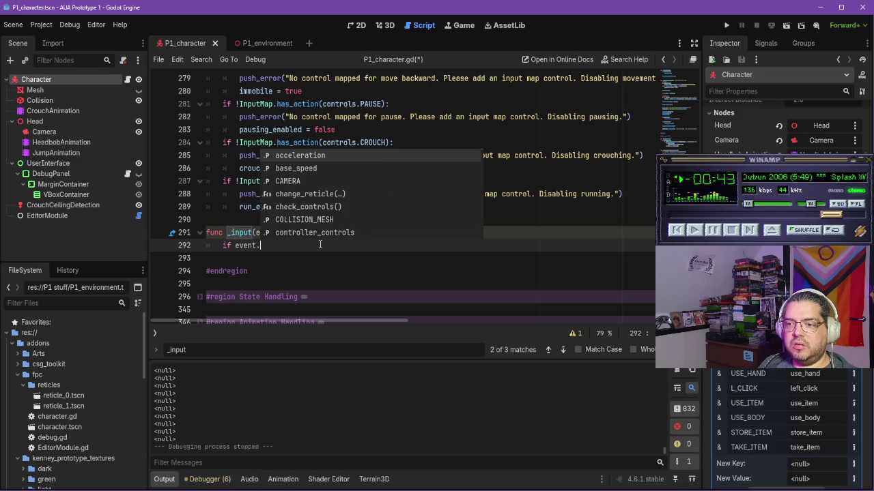
type("is")
Step: Complete the condition as if event.is_action_pressed("pause") using autocomplete
key("Down")
key("Return")
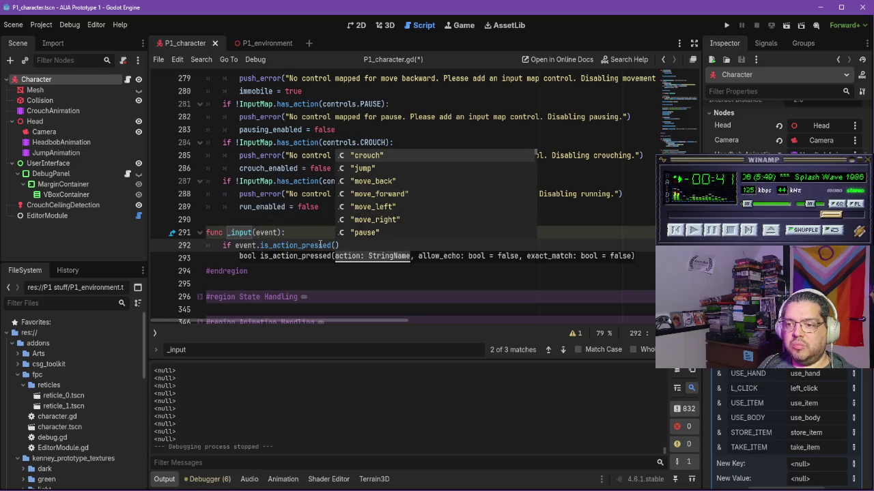
type("pause")
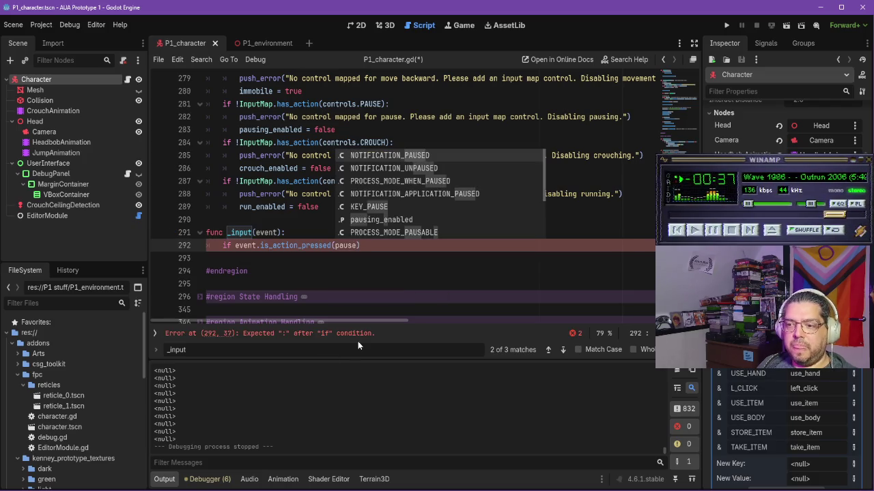
key("BackSpace")
key("BackSpace")
key("BackSpace")
type("PAUS")
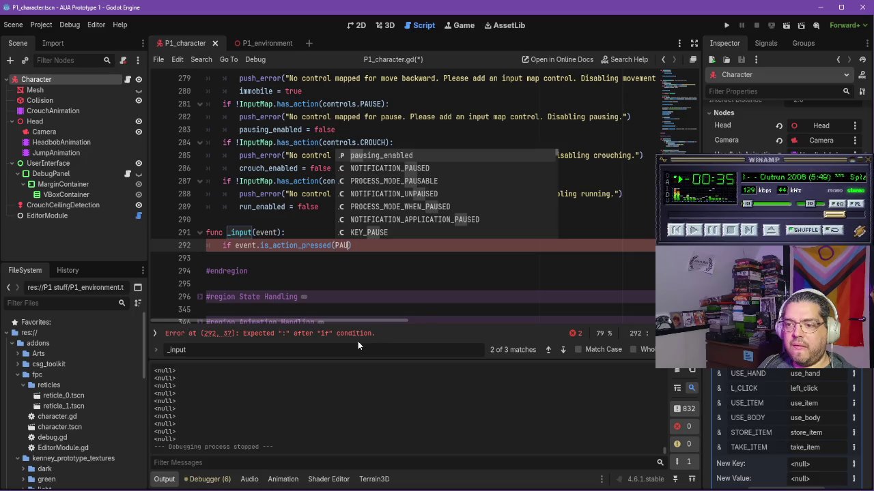
key("BackSpace")
key("BackSpace")
key("BackSpace")
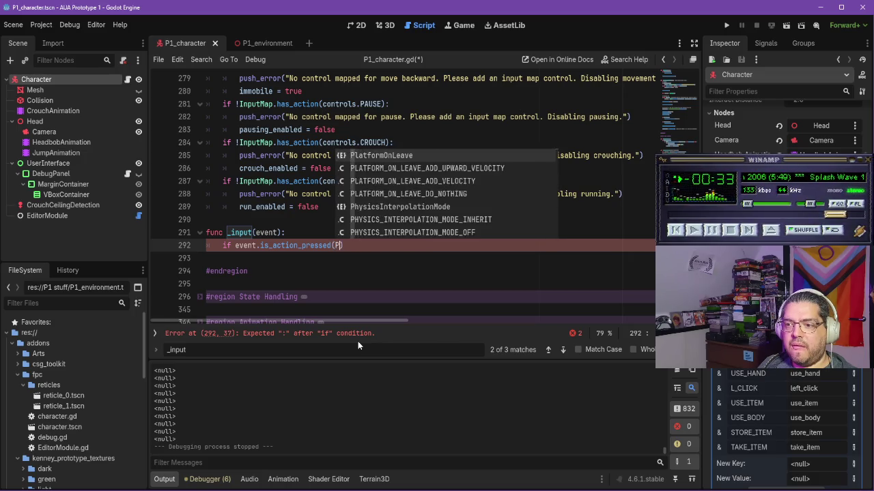
type("\"pause")
key("End")
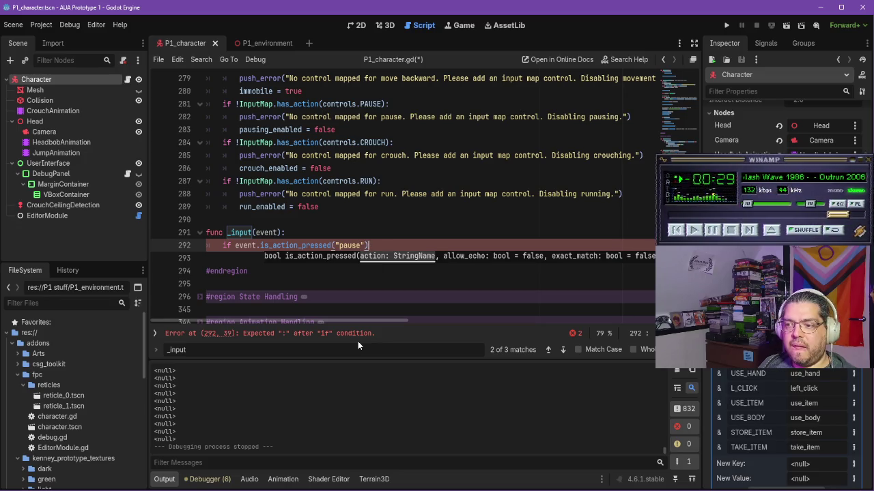
key("alt+Tab")
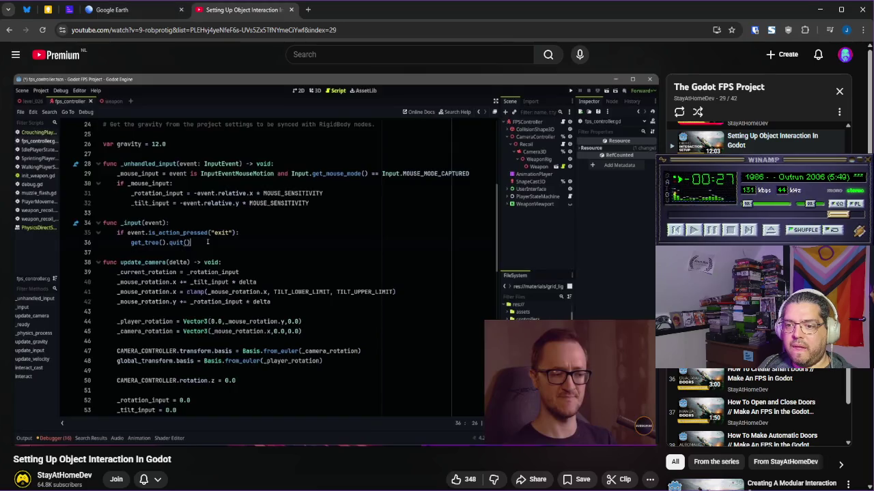
key("alt+Tab")
Step: Finish the if line with a colon and add a get_tree().quit() body, checking against the tutorial
type(":")
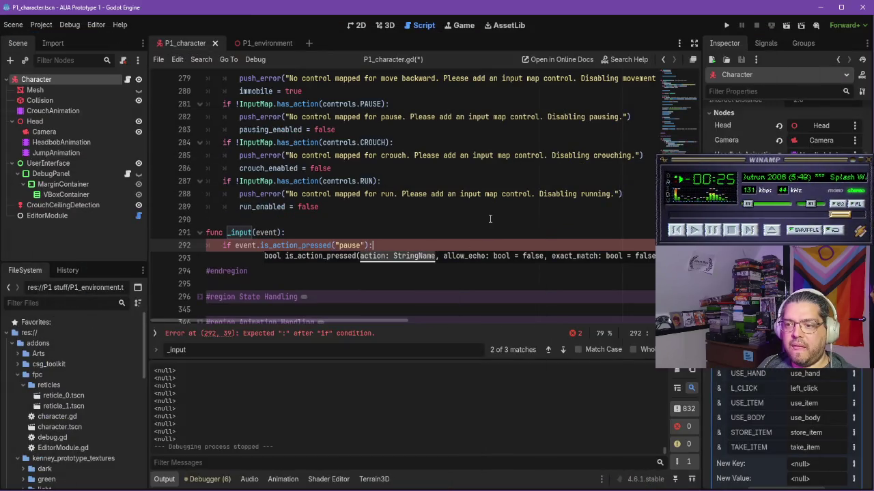
key("Return")
type("get")
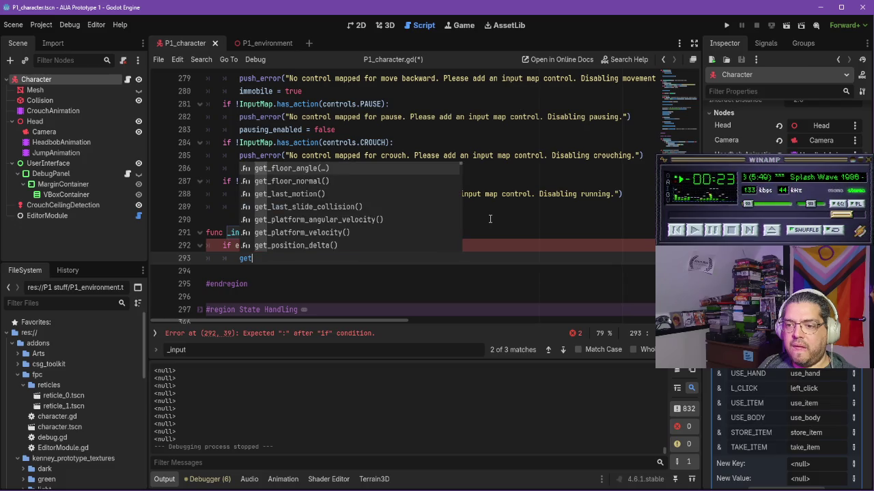
type("_tree")
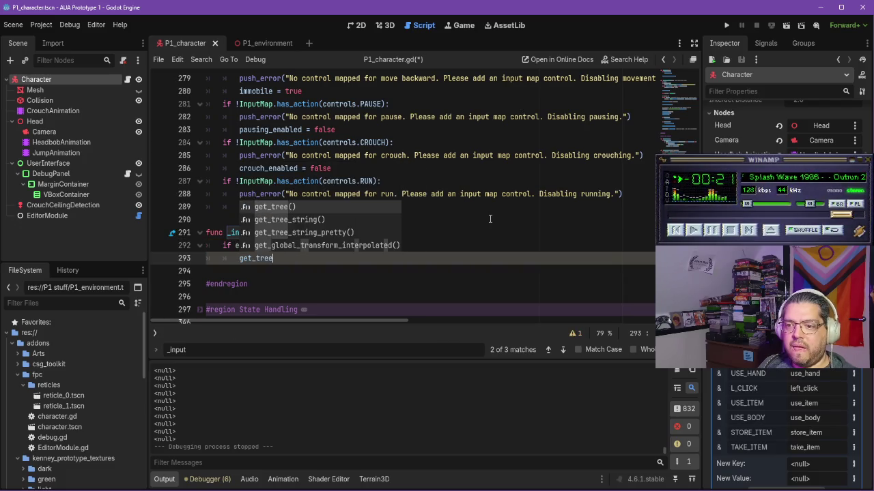
key("Return")
type(".quit")
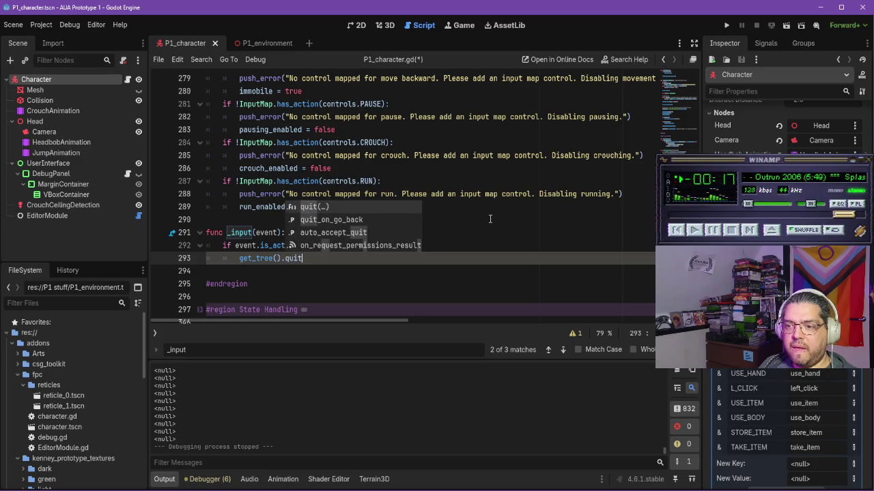
key("Return")
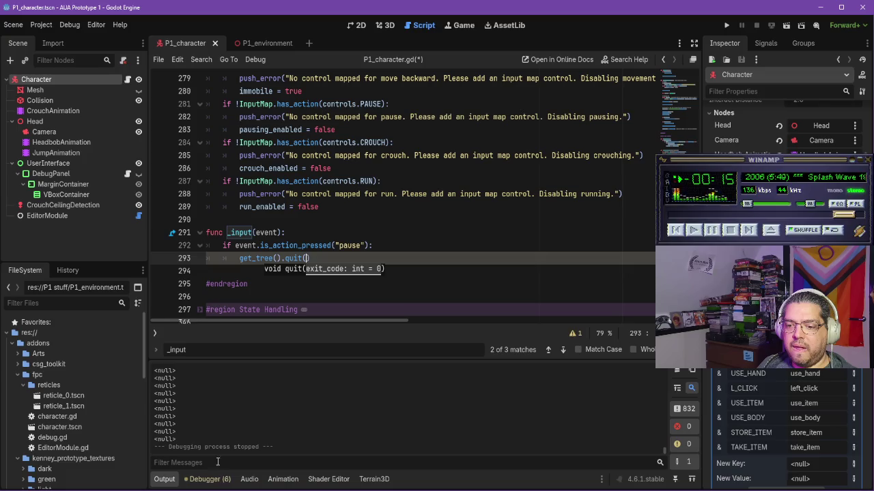
key("alt+Tab")
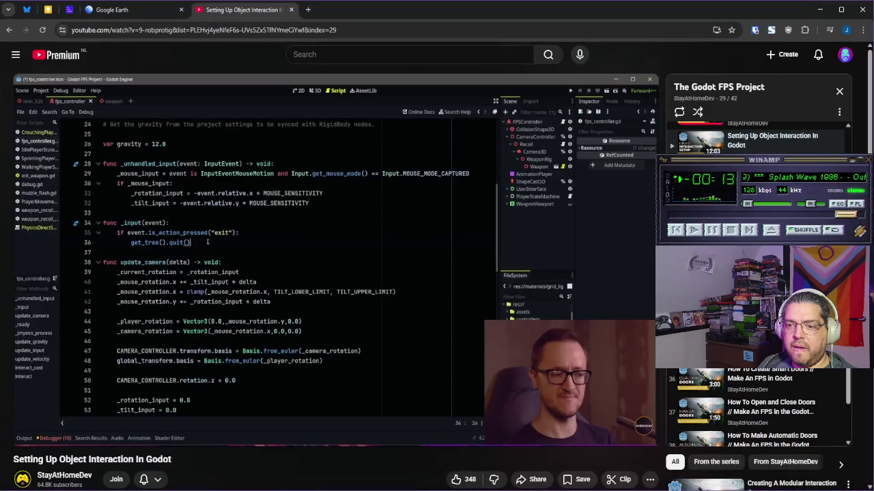
key("alt+Tab")
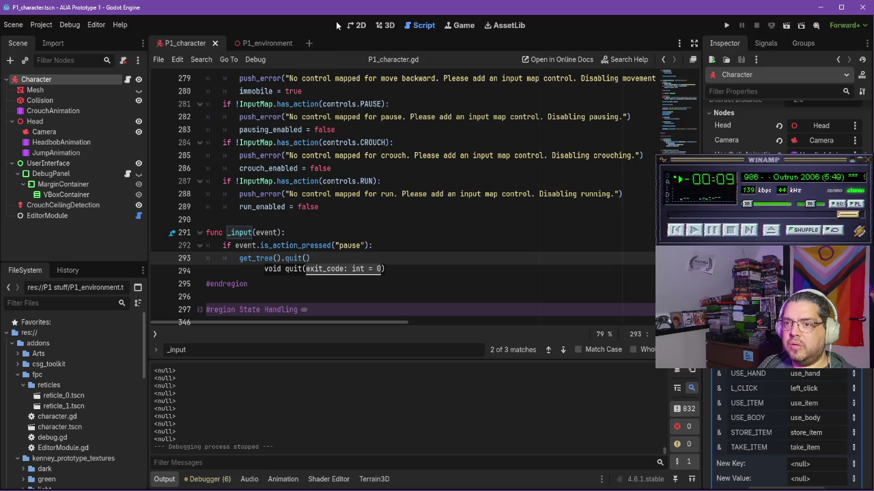
Step: Test-run the current scene and P1_environment, quitting each with Escape, then resume the tutorial
left_click(788, 27)
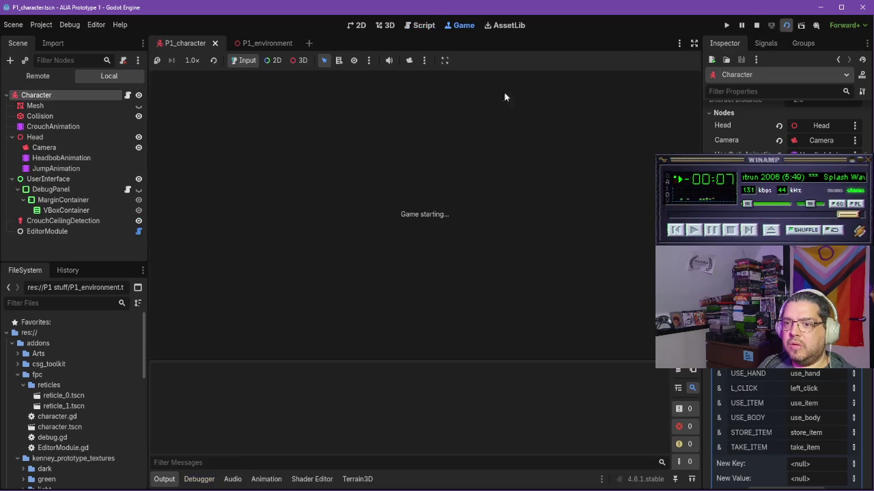
key("Escape")
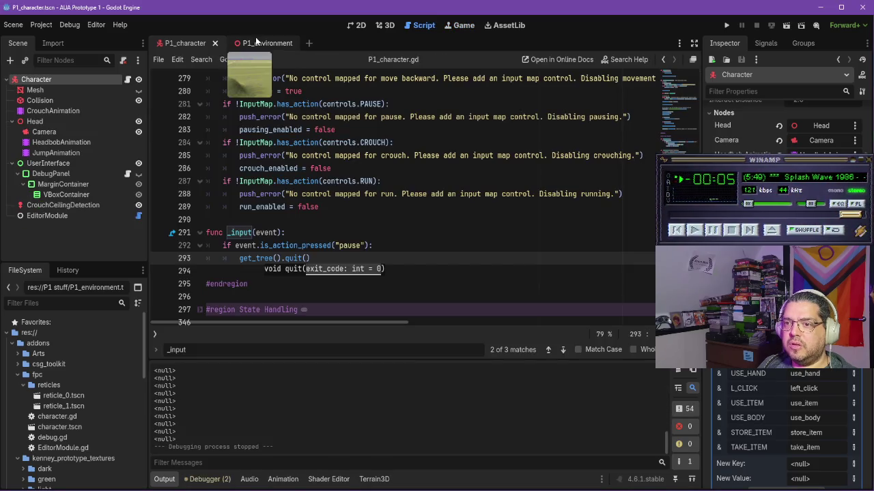
left_click(255, 39)
left_click(728, 25)
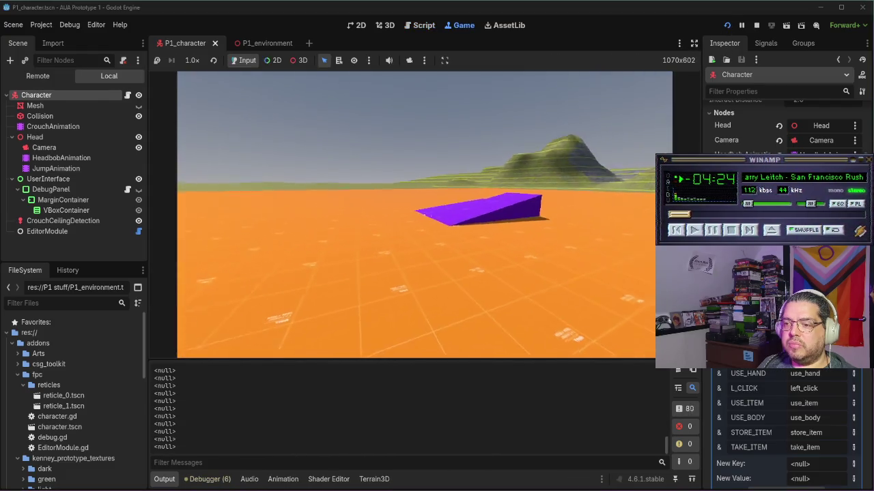
key("Escape")
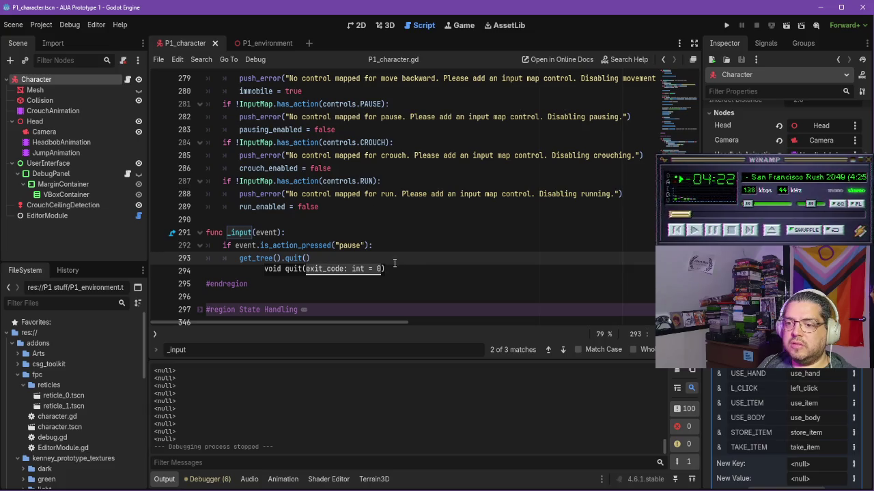
key("End")
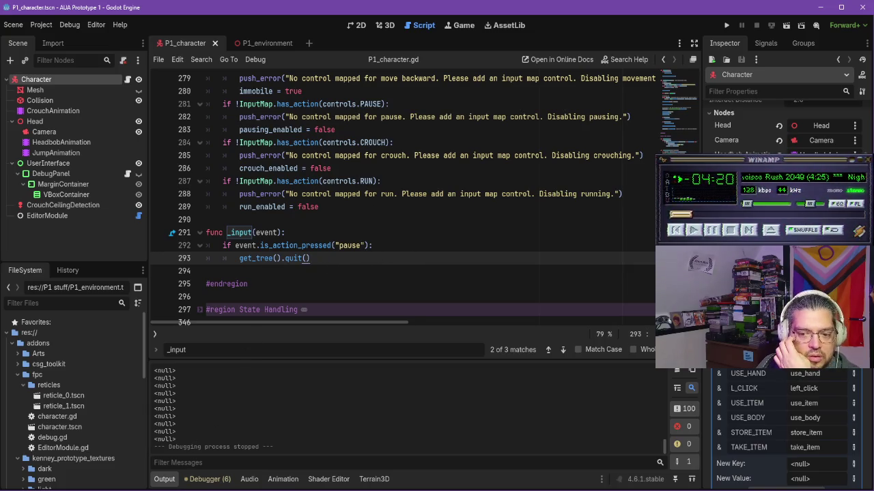
key("alt+Tab")
left_click(365, 236)
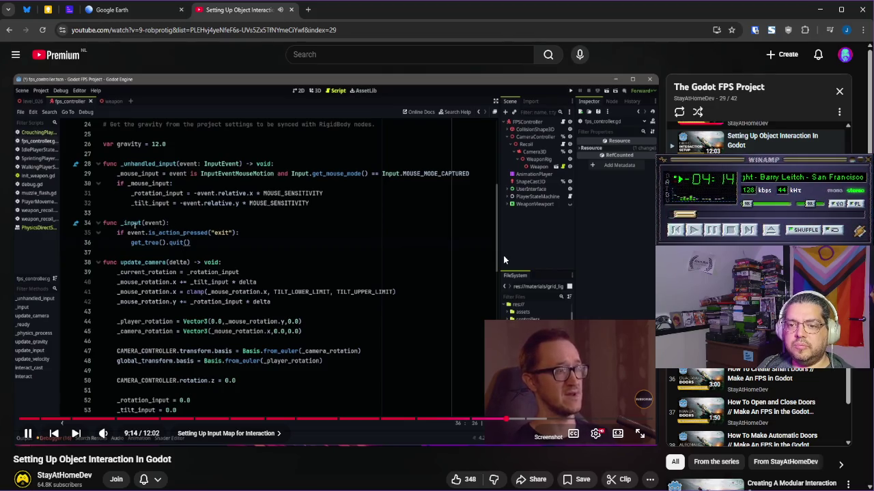
Step: Pause the tutorial, look over P1_character.gd in Godot, then resume the video through its 9:17 _input quit example
left_click(350, 229)
key("alt+Tab")
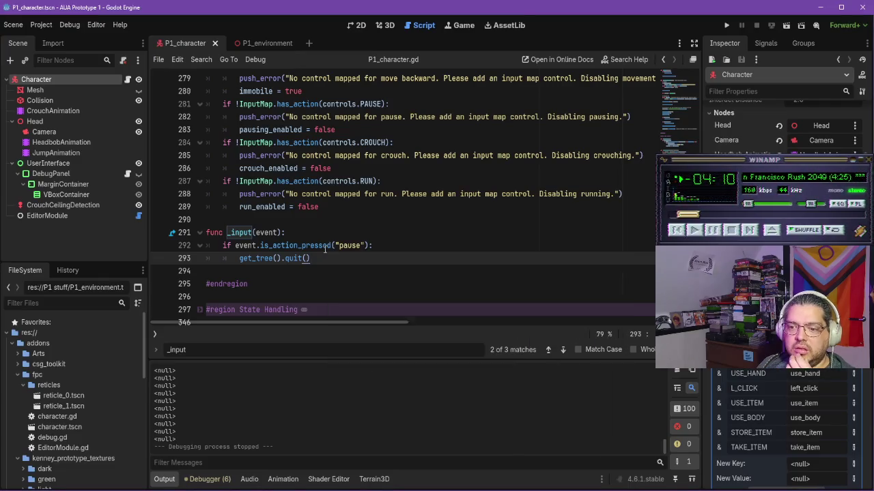
scroll(325, 249, "up", 3)
scroll(328, 251, "down", 10)
scroll(332, 253, "down", 9)
scroll(336, 253, "up", 11)
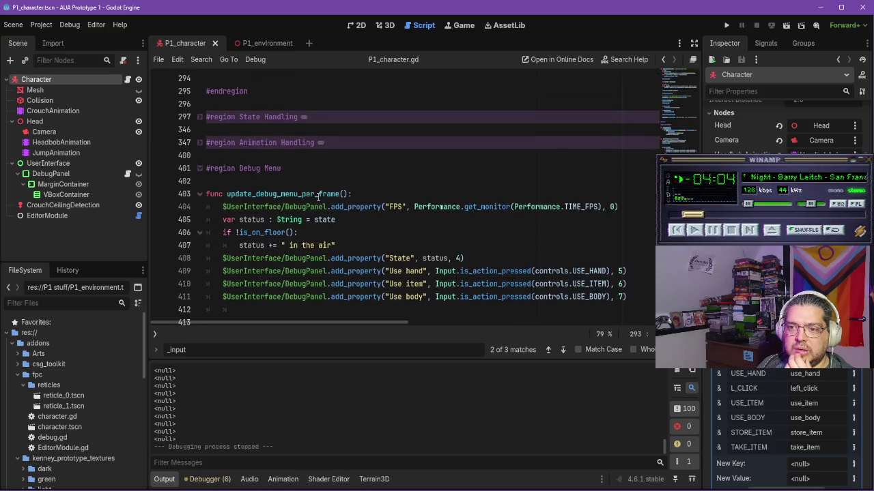
scroll(318, 196, "up", 2)
key("alt+Tab")
left_click(489, 250)
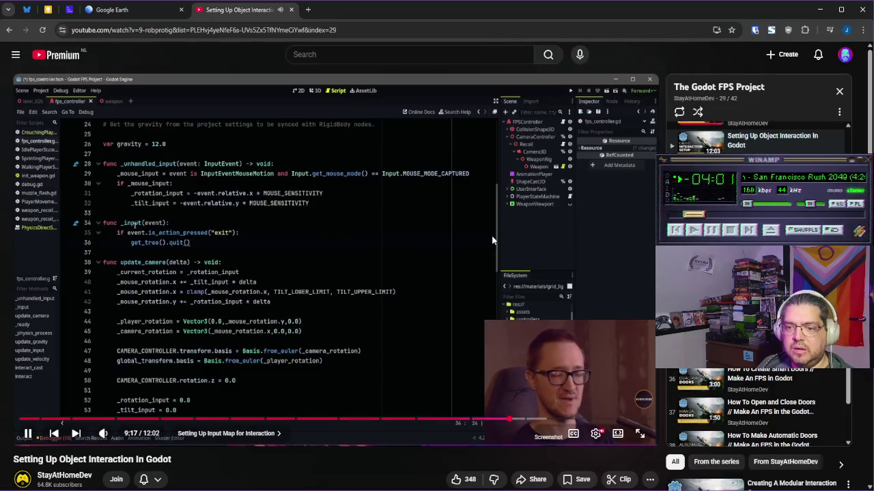